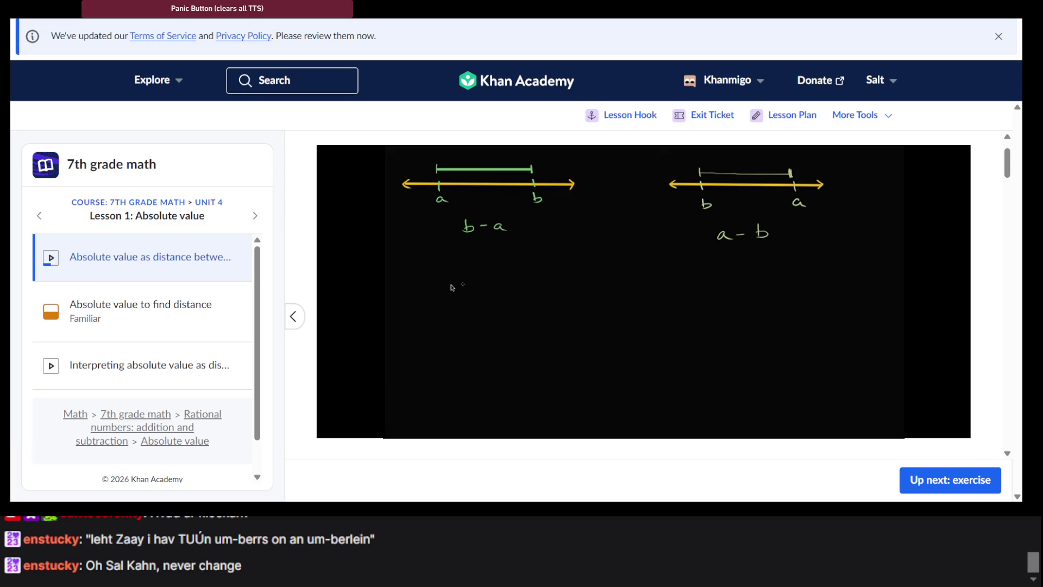
# Step: Resume the absolute-value lesson video and rewind it a couple of seconds
pyautogui.moveTo(400, 416)
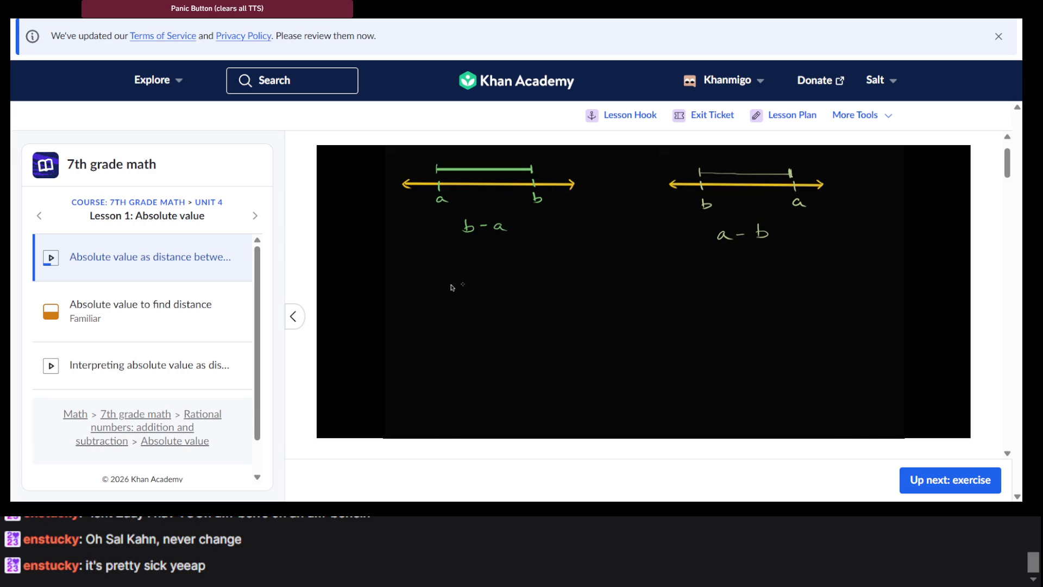
pyautogui.click(696, 281)
pyautogui.moveTo(550, 411)
pyautogui.mouseDown()
pyautogui.moveTo(535, 412)
pyautogui.moveTo(548, 411)
pyautogui.mouseUp()
pyautogui.click(557, 343)
pyautogui.click(558, 343)
# Step: Keep watching, pausing briefly at 2:07 and 2:13, until |a−b| = |b−a| appears
pyautogui.moveTo(576, 393)
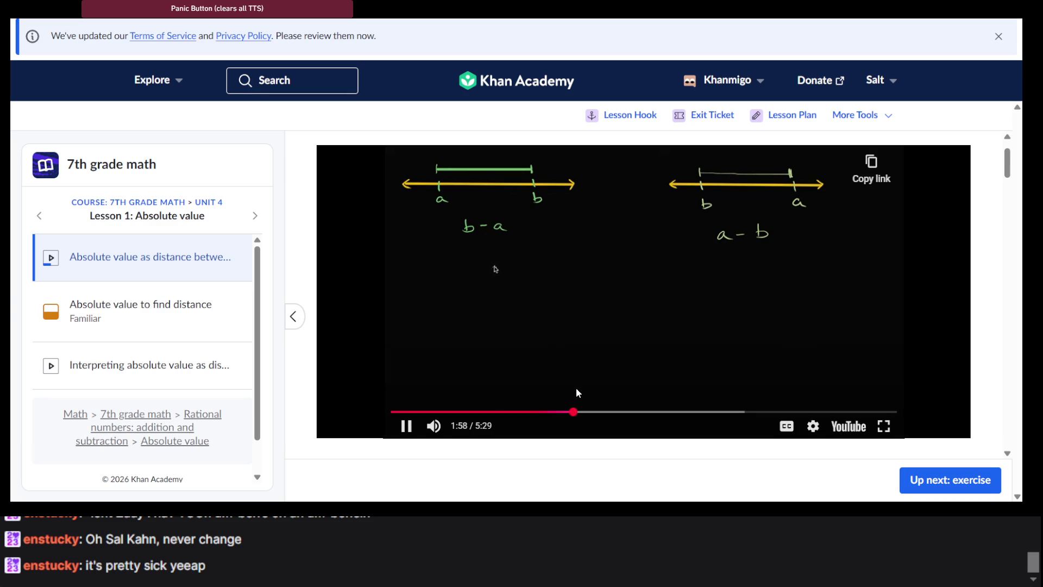
pyautogui.scroll(-1, 576, 393)
pyautogui.scroll(1, 576, 392)
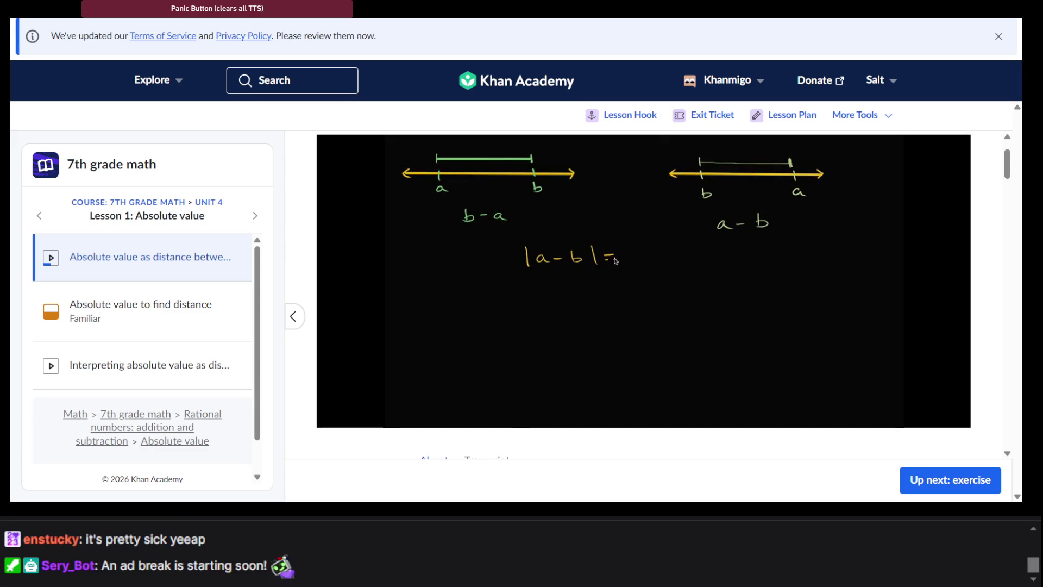
pyautogui.click(595, 311)
pyautogui.click(596, 311)
pyautogui.click(596, 312)
pyautogui.click(596, 310)
pyautogui.moveTo(611, 280)
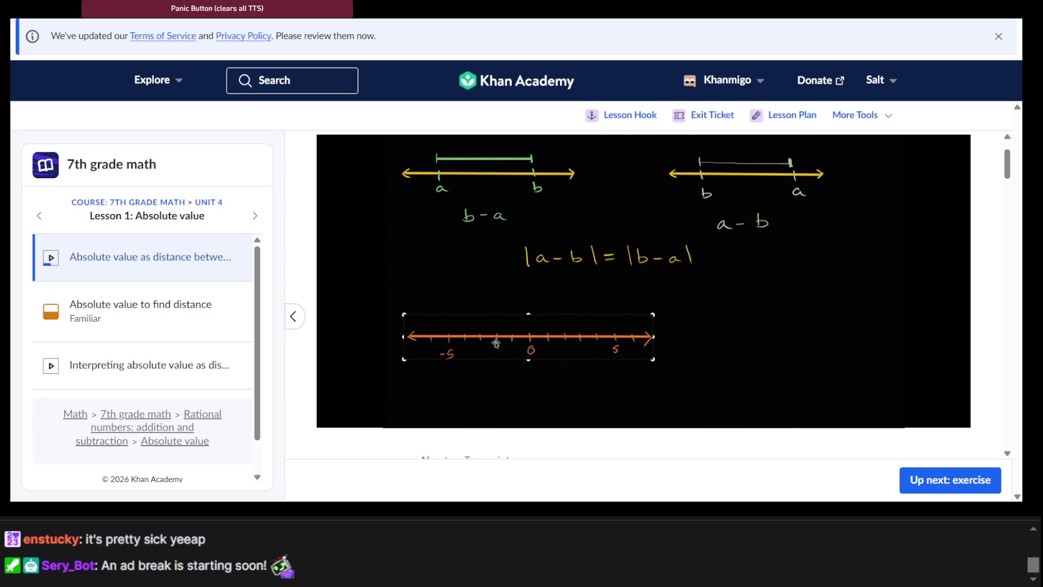
# Step: Pause the video at the worked example for the distance between −2 and 3
pyautogui.moveTo(718, 314)
pyautogui.scroll(-2, 653, 457)
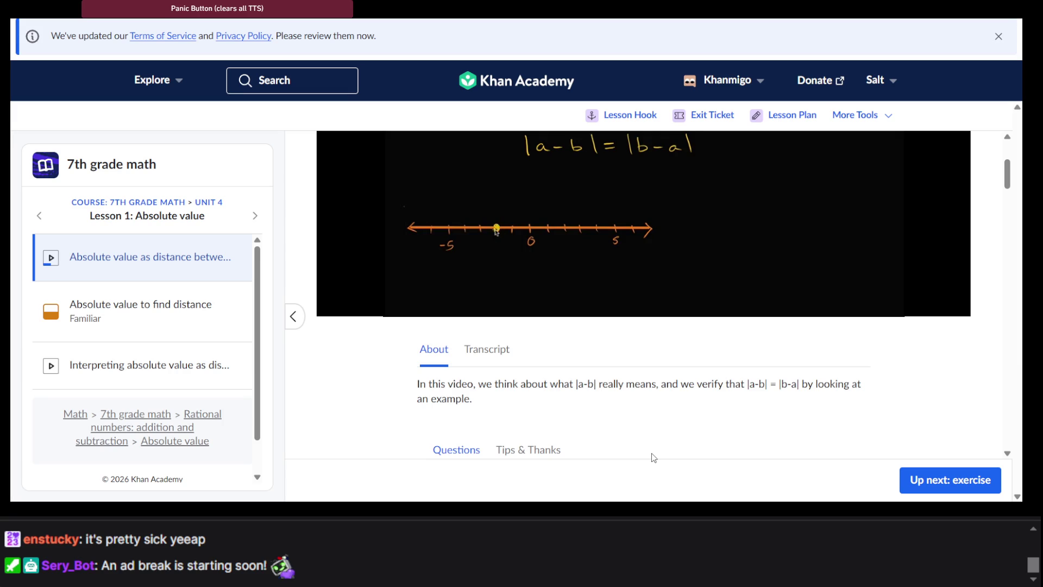
pyautogui.scroll(2, 654, 457)
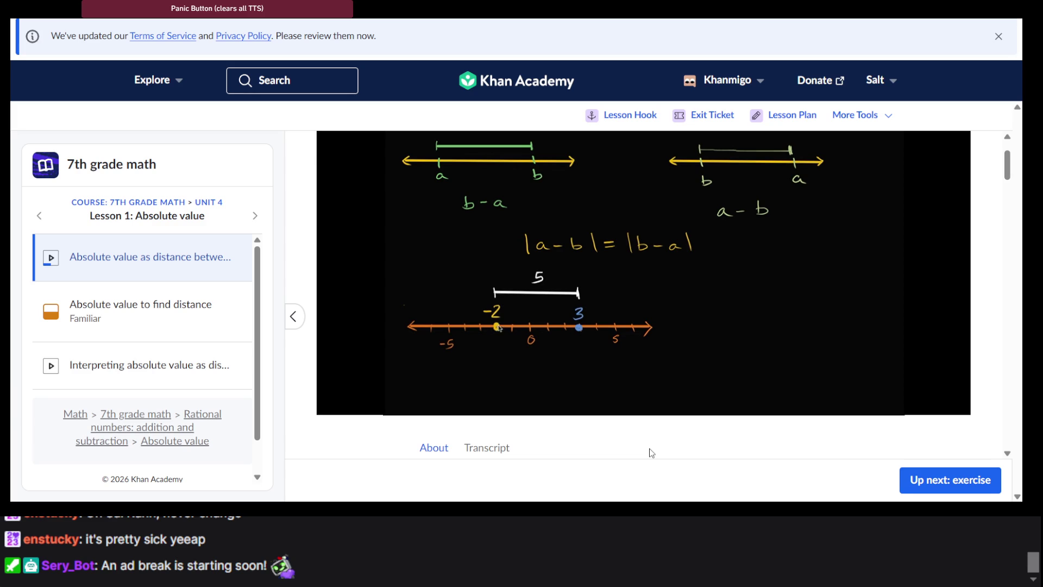
pyautogui.click(612, 303)
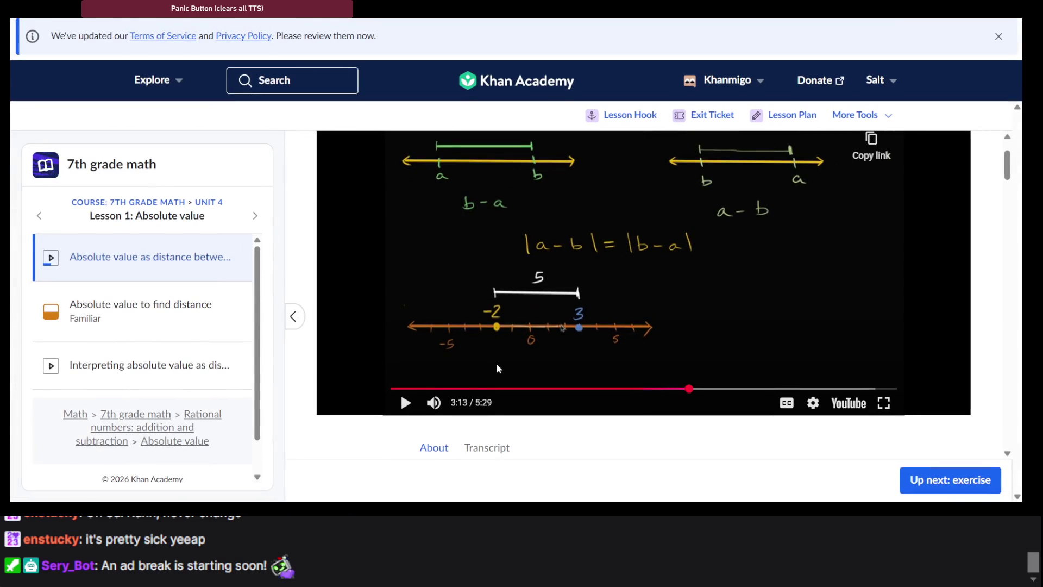
pyautogui.scroll(-4, 496, 363)
pyautogui.scroll(3, 553, 222)
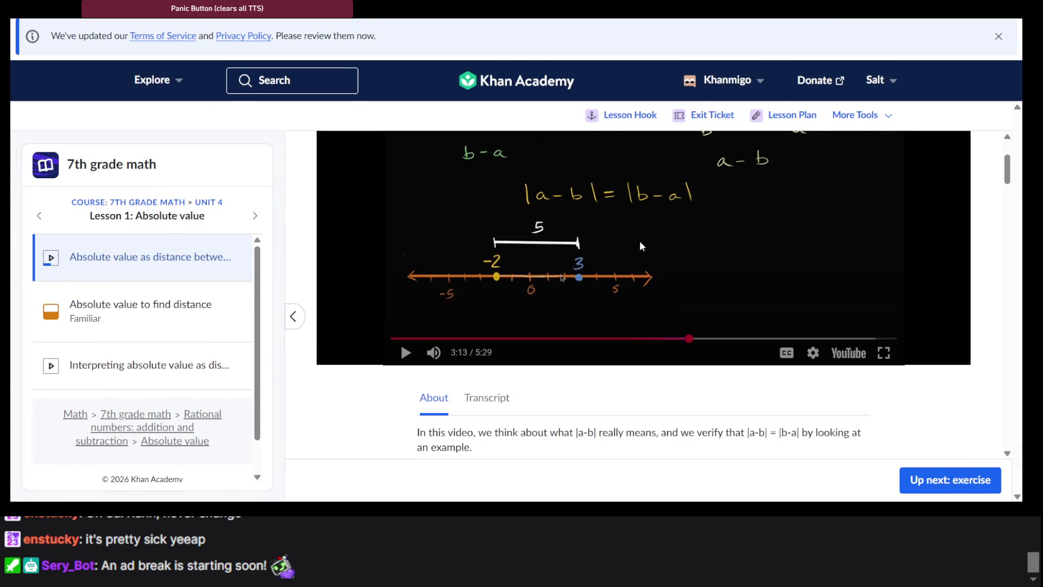
# Step: Resume the video and scroll down to the −4.7 and −3.9 distance practice problem
pyautogui.click(590, 226)
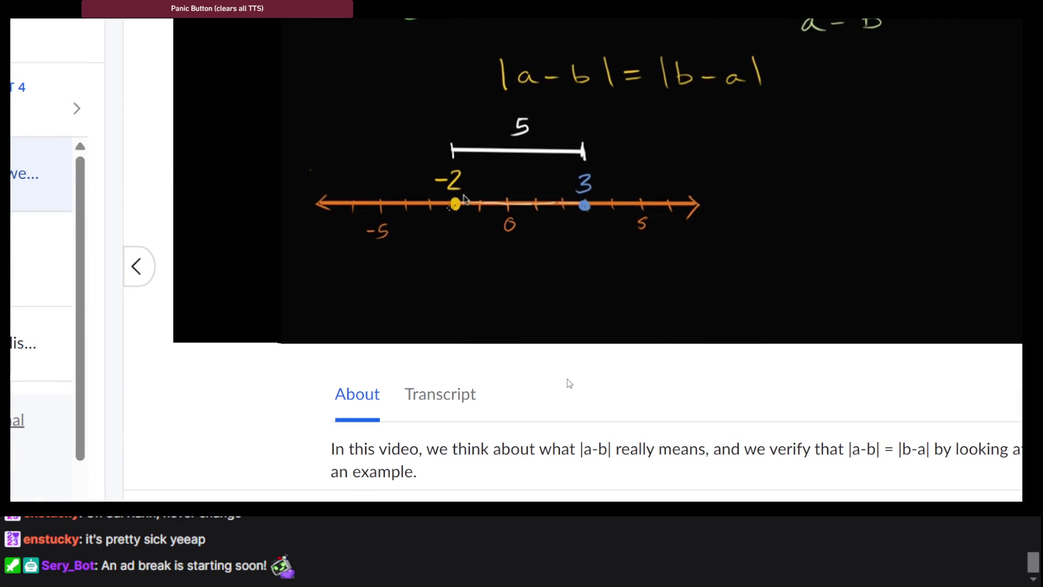
pyautogui.scroll(2, 565, 313)
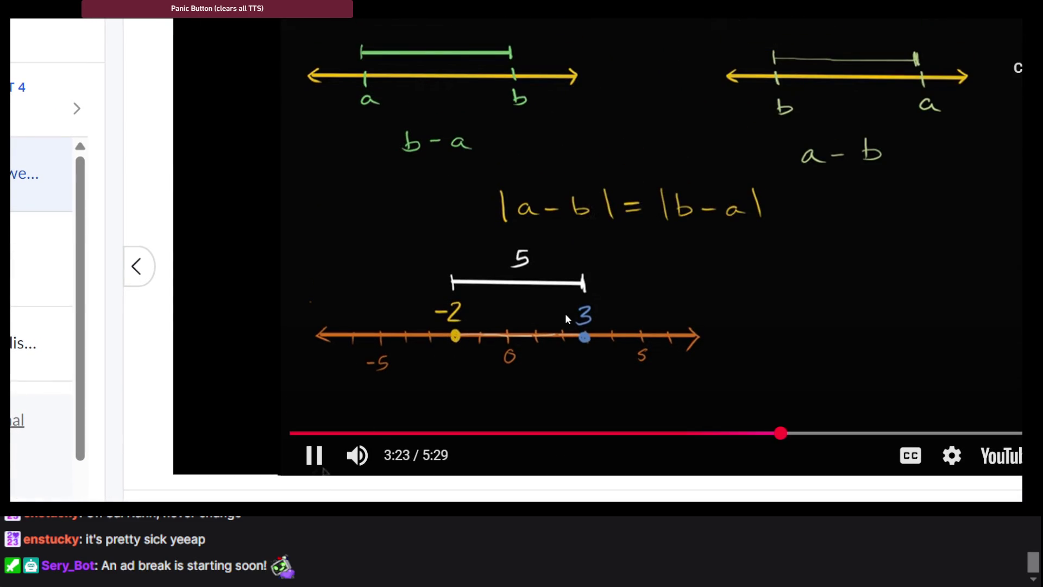
pyautogui.moveTo(679, 310)
pyautogui.hscroll(-3, 820, 301)
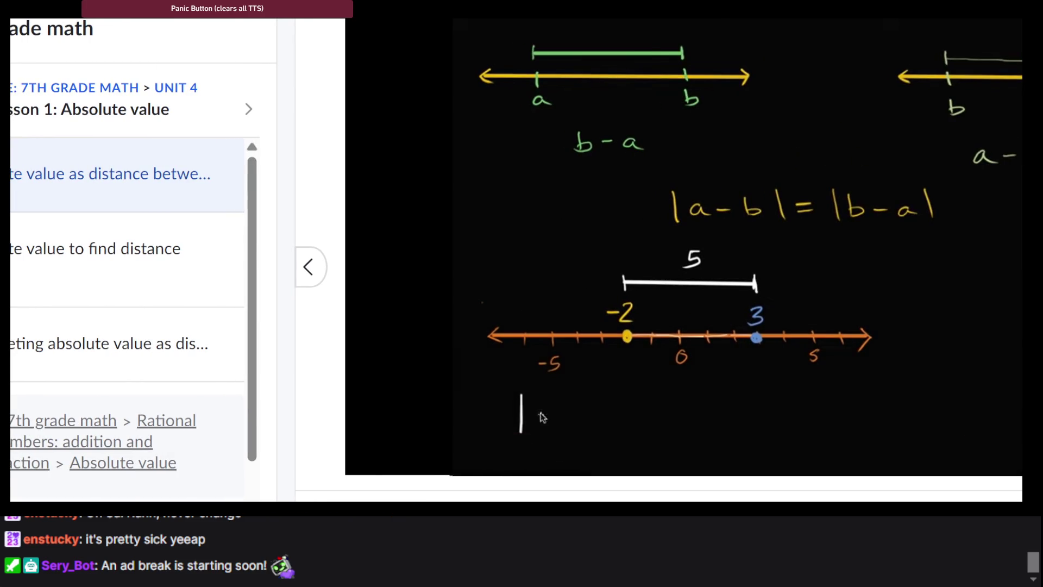
pyautogui.hscroll(-3, 819, 301)
pyautogui.scroll(-3, 820, 300)
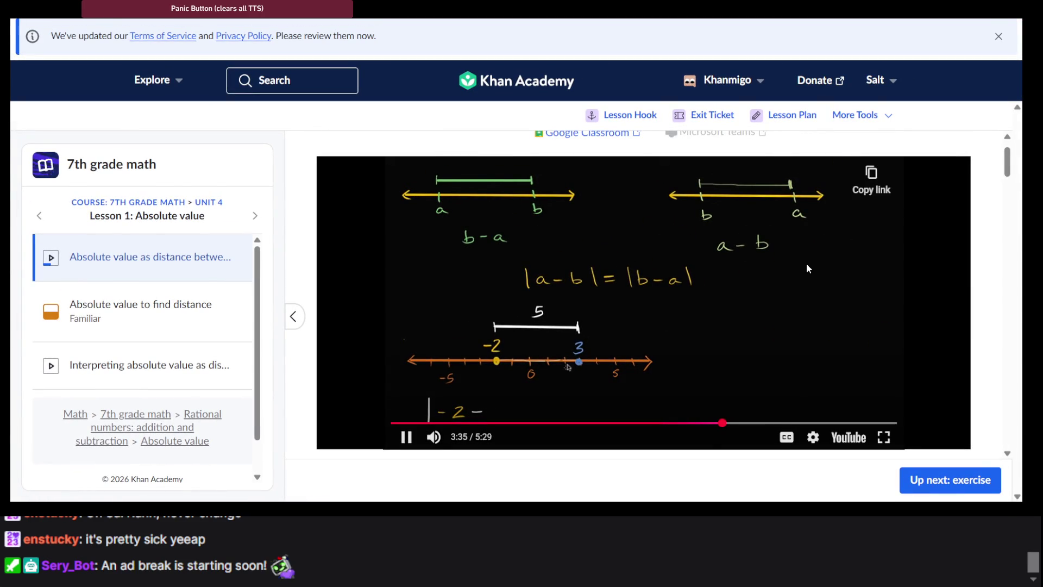
pyautogui.scroll(-2, 806, 263)
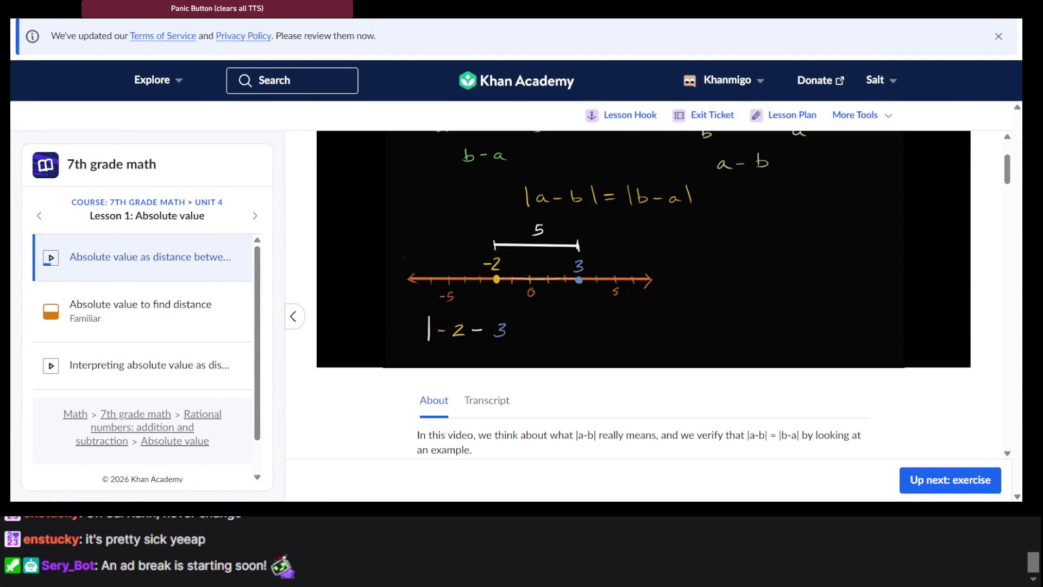
pyautogui.scroll(-1, 904, 278)
pyautogui.scroll(1, 904, 278)
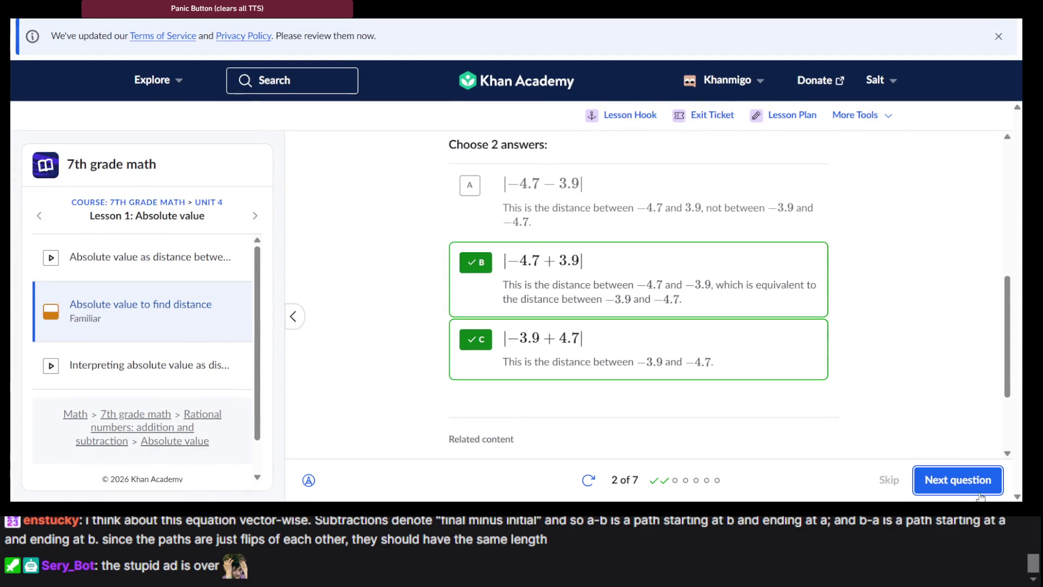
# Step: Move on to question 3 of 7 about the composting toilet
pyautogui.click(964, 483)
pyautogui.scroll(5, 488, 242)
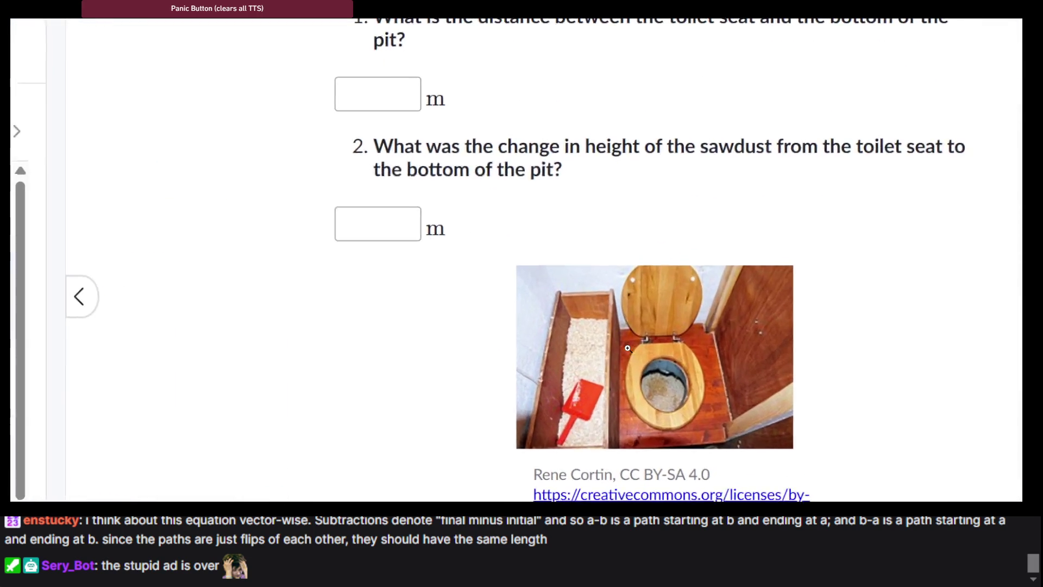
pyautogui.scroll(-3, 627, 348)
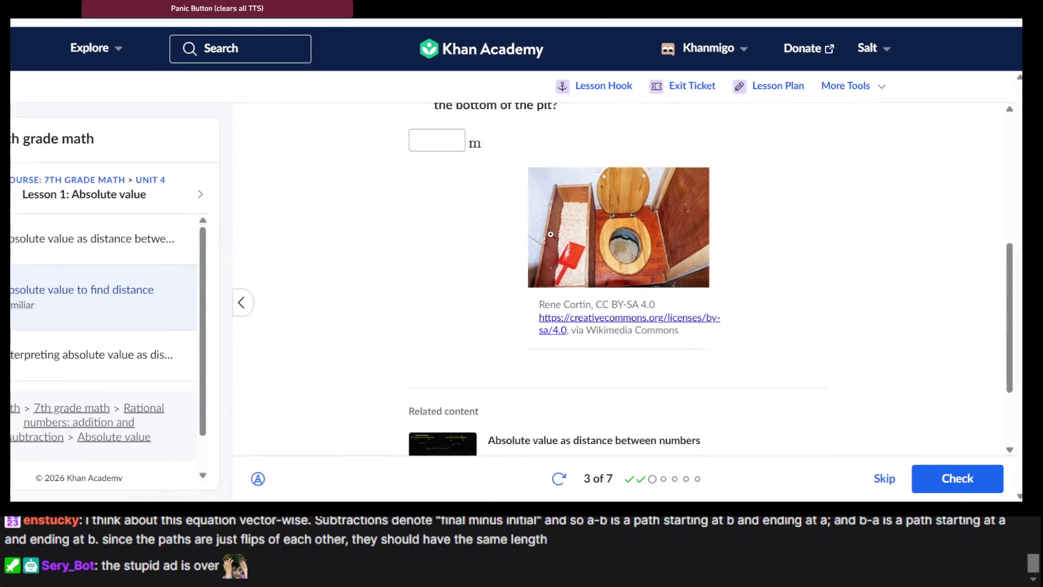
pyautogui.scroll(3, 639, 339)
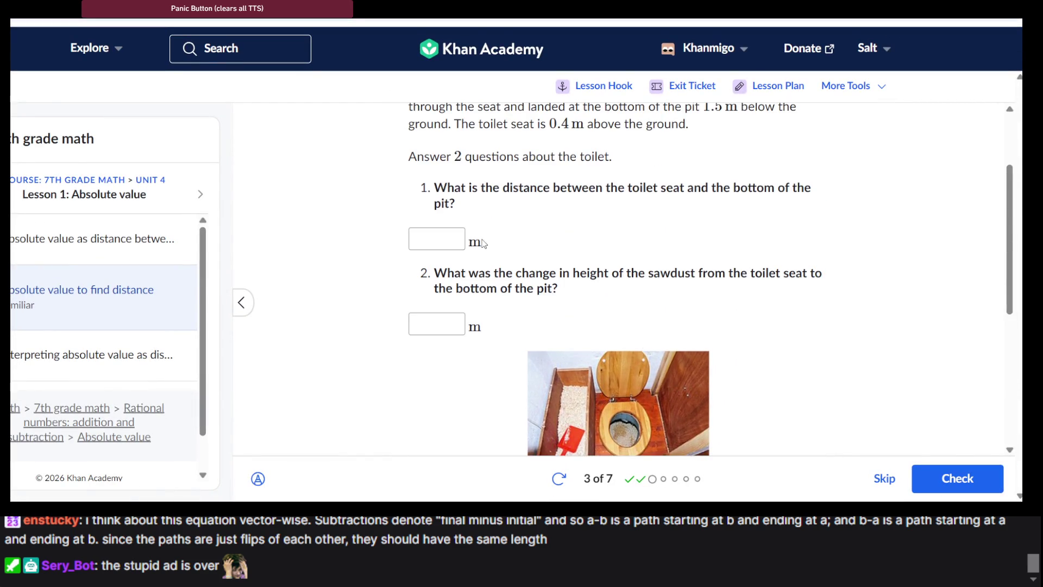
pyautogui.scroll(2, 478, 218)
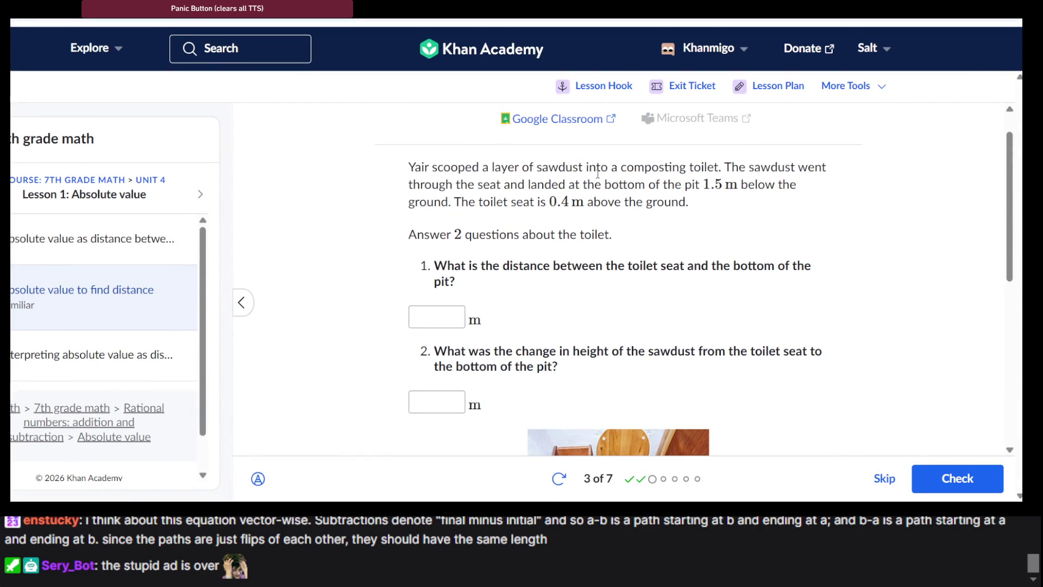
pyautogui.scroll(-2, 623, 180)
pyautogui.scroll(2, 622, 180)
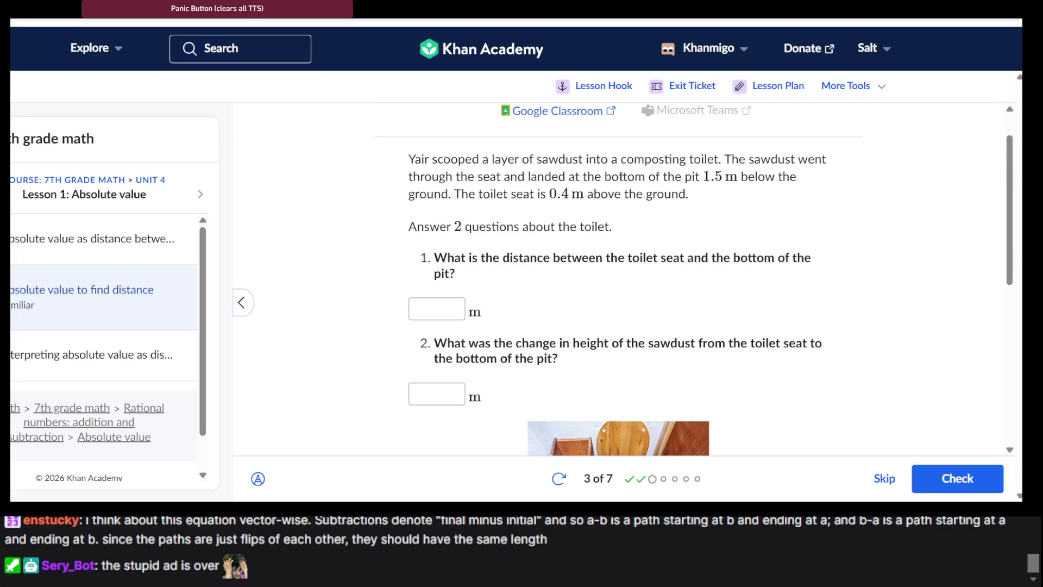
pyautogui.scroll(-4, 705, 196)
pyautogui.scroll(3, 700, 198)
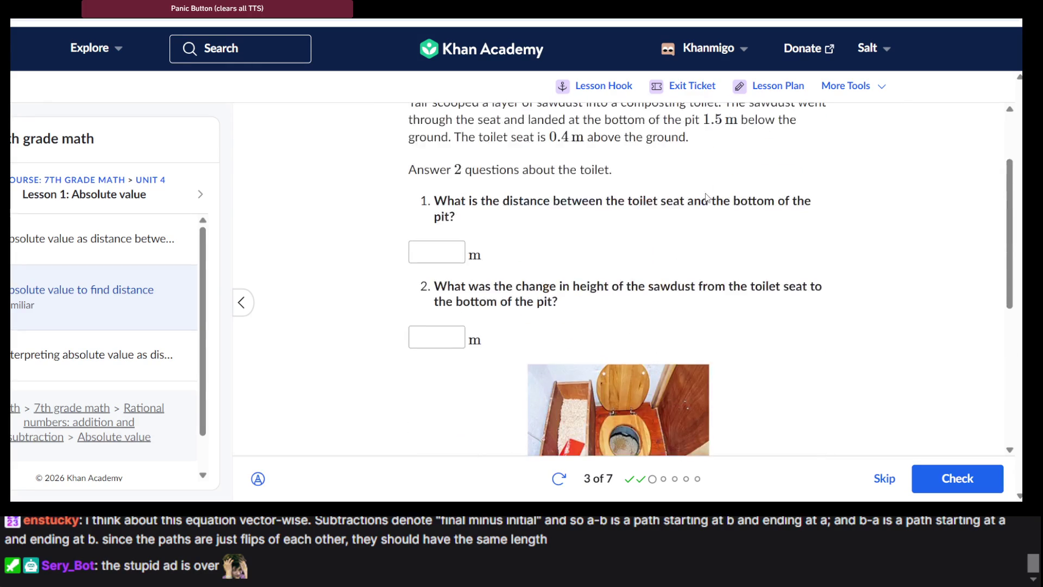
pyautogui.scroll(1, 692, 175)
pyautogui.scroll(1, 691, 176)
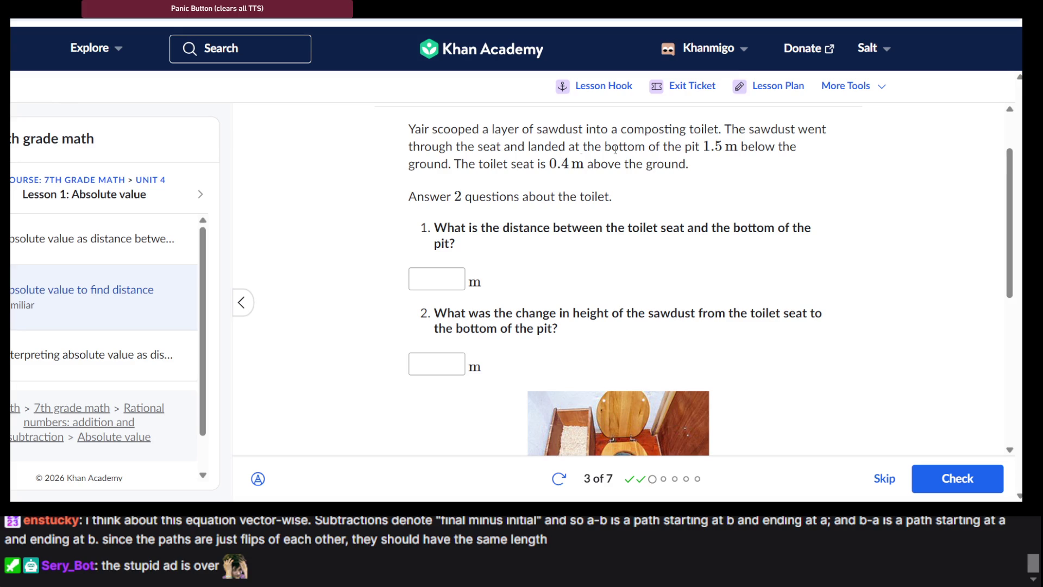
pyautogui.scroll(-2, 622, 197)
pyautogui.scroll(2, 622, 197)
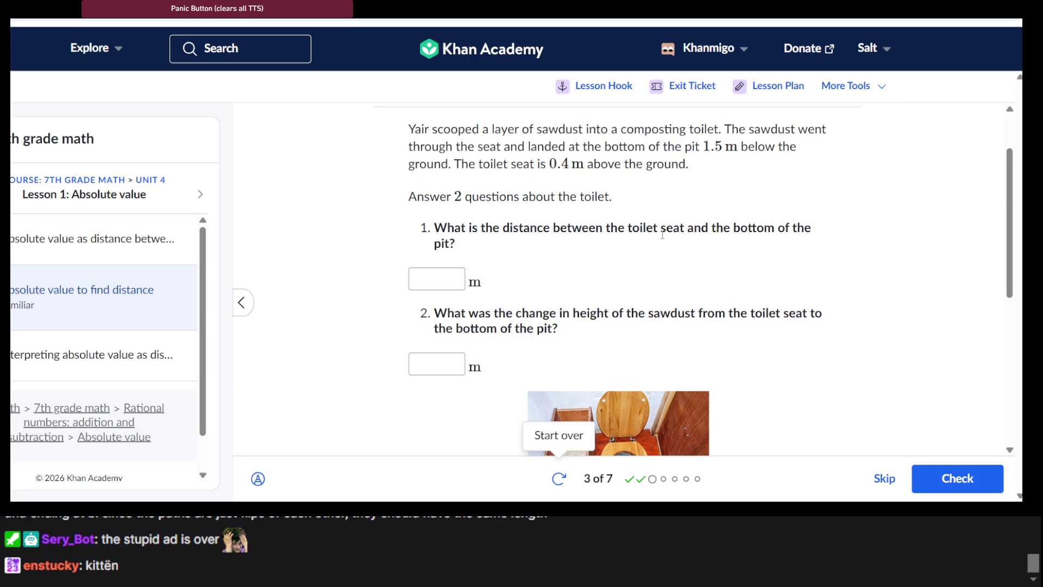
pyautogui.scroll(-4, 662, 235)
pyautogui.scroll(4, 502, 291)
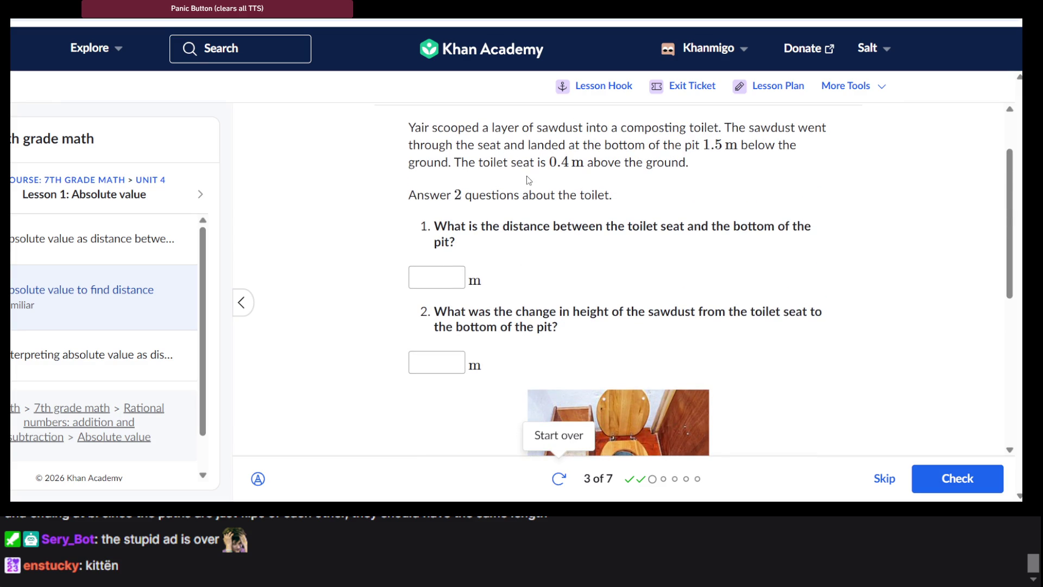
pyautogui.tripleClick(530, 160)
pyautogui.click(530, 161)
pyautogui.scroll(-1, 531, 179)
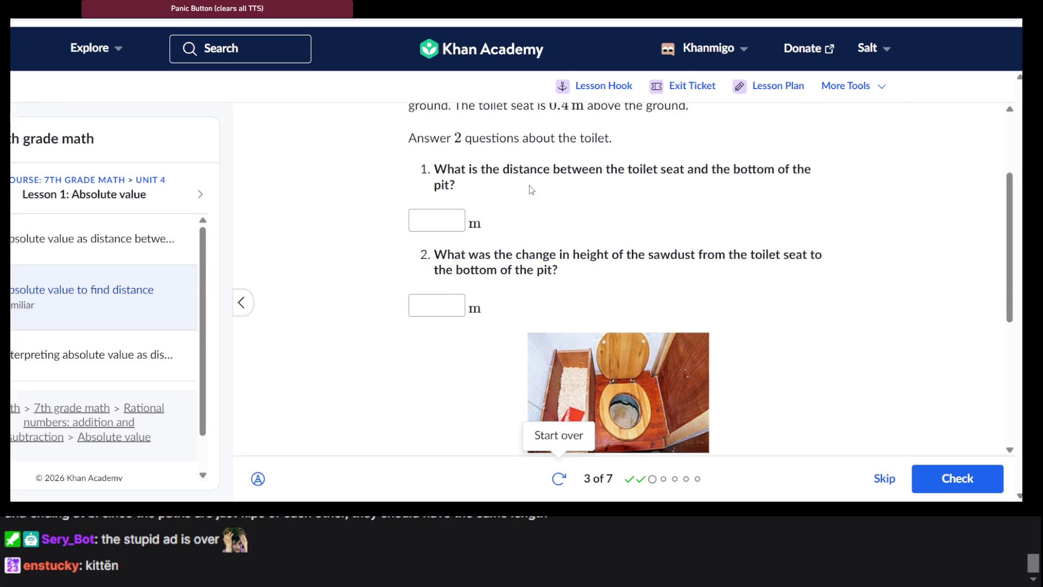
pyautogui.scroll(-2, 634, 196)
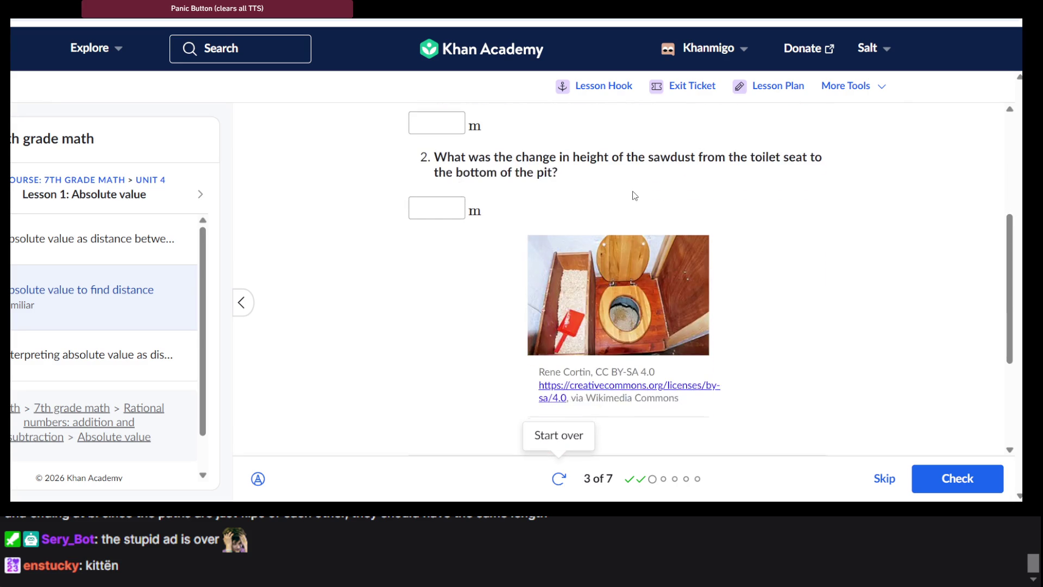
pyautogui.scroll(1, 634, 196)
pyautogui.scroll(3, 635, 196)
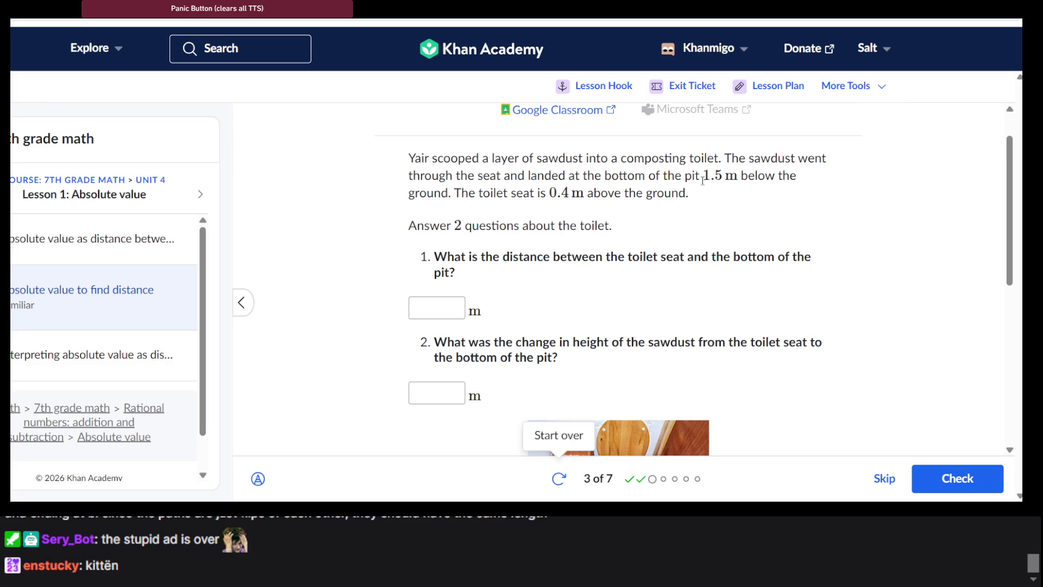
pyautogui.click(435, 308)
# Step: Enter 1.9 as the answer to the first toilet question
pyautogui.write('1.9')
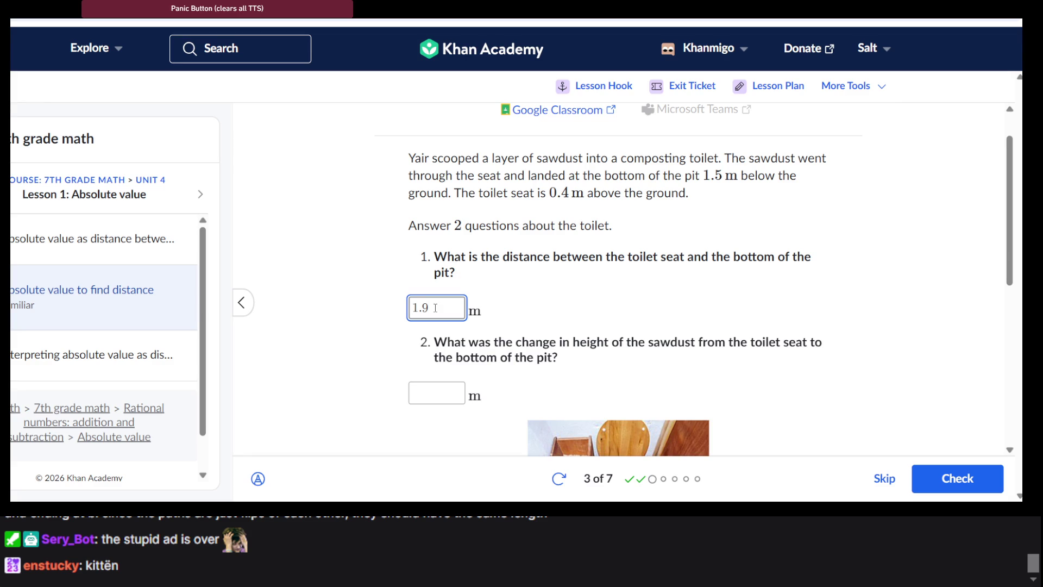
pyautogui.click(664, 257)
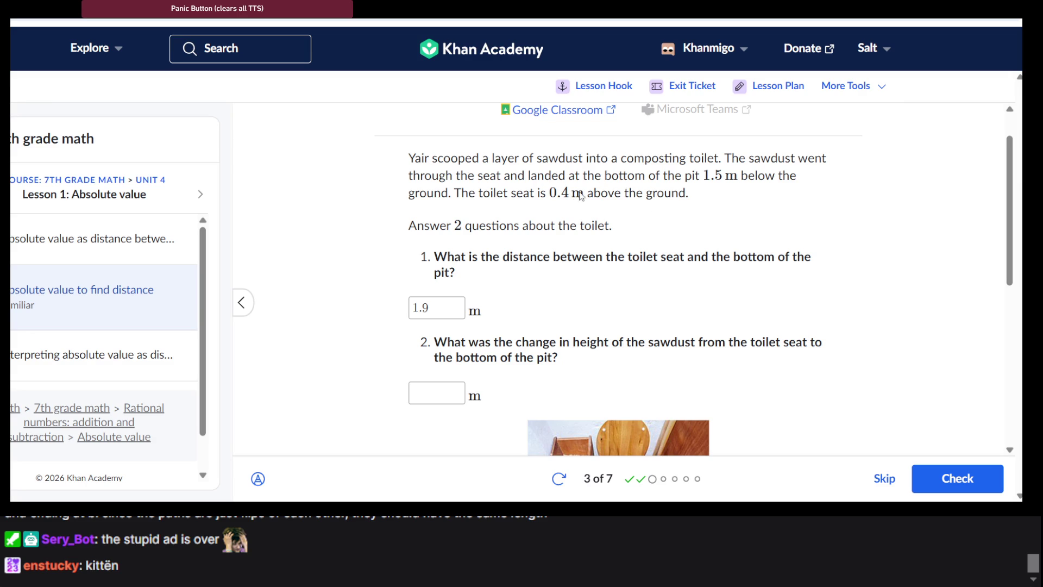
pyautogui.click(429, 314)
pyautogui.doubleClick(438, 300)
pyautogui.scroll(-3, 438, 301)
pyautogui.scroll(3, 438, 298)
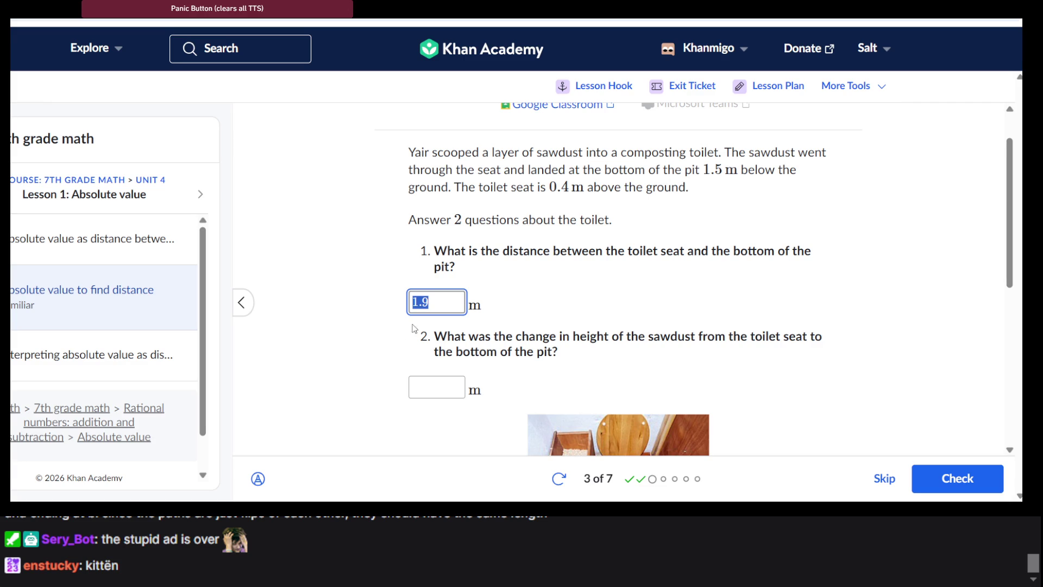
pyautogui.scroll(-3, 503, 334)
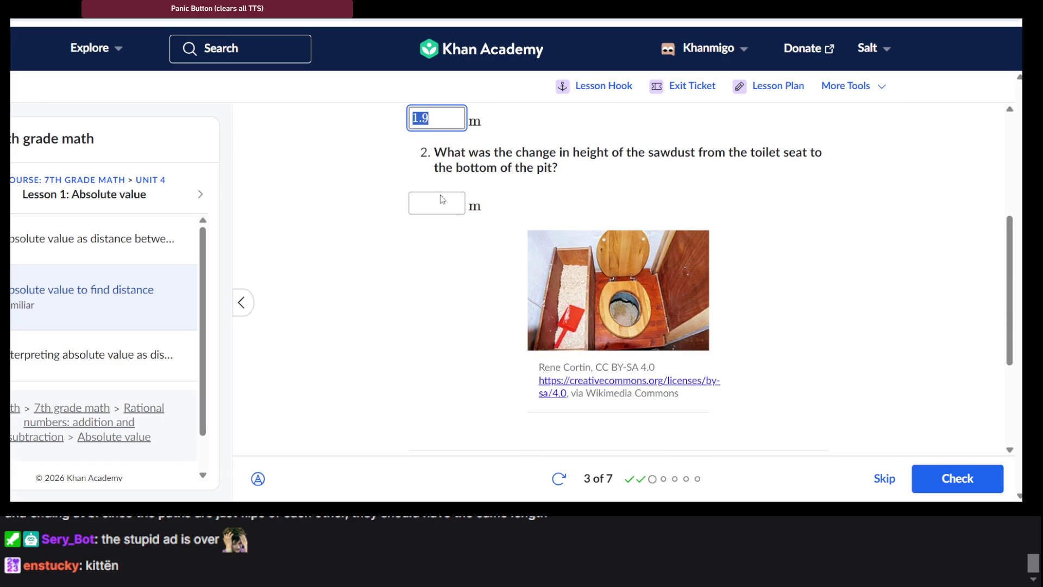
# Step: Enter 1.9 for the change-in-height question too, rechecking the 1.5 m pit depth
pyautogui.click(416, 203)
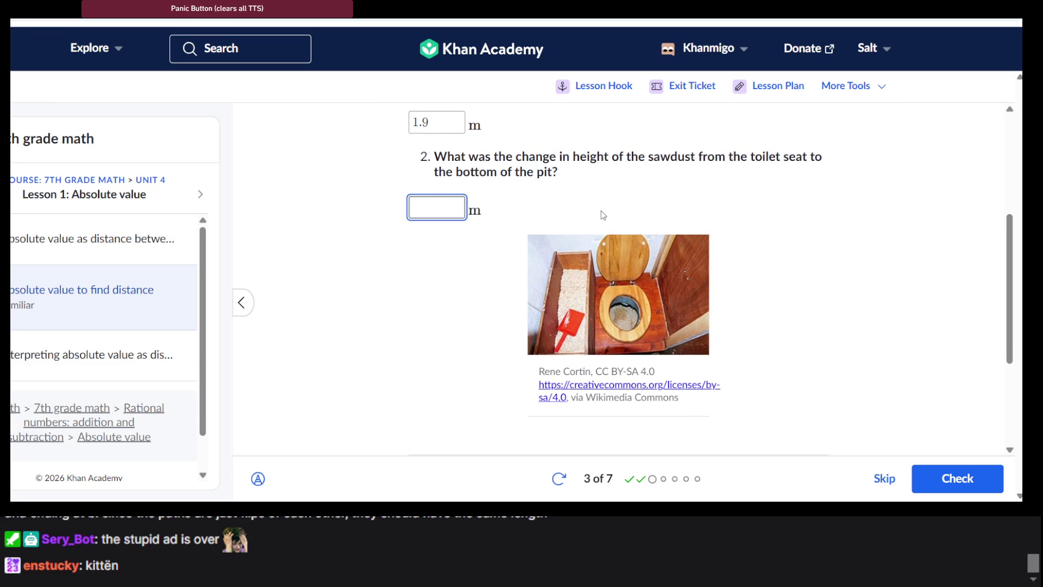
pyautogui.scroll(2, 602, 215)
pyautogui.scroll(1, 603, 215)
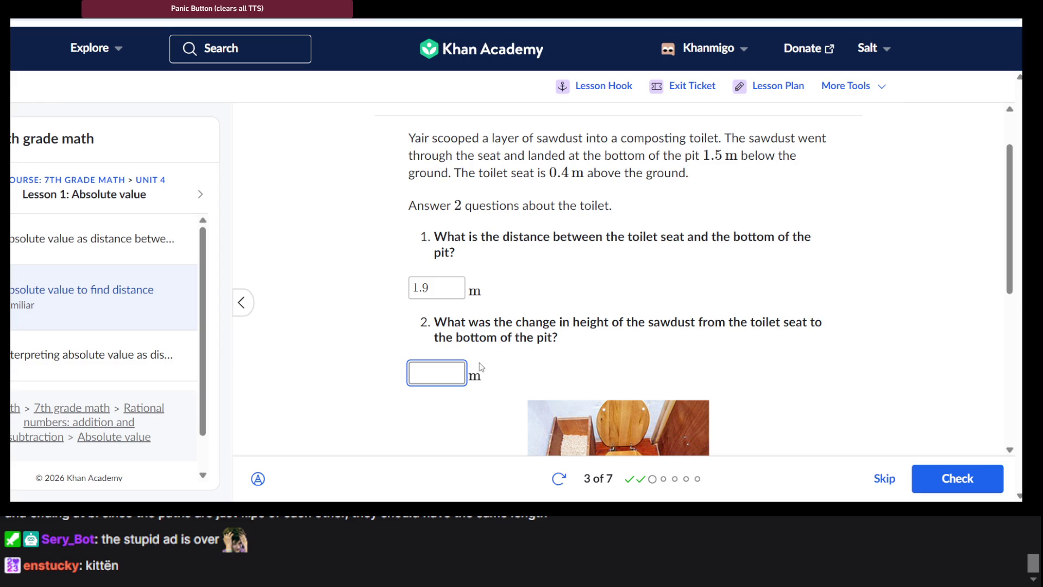
pyautogui.write('1')
pyautogui.write('.9')
pyautogui.click(432, 296)
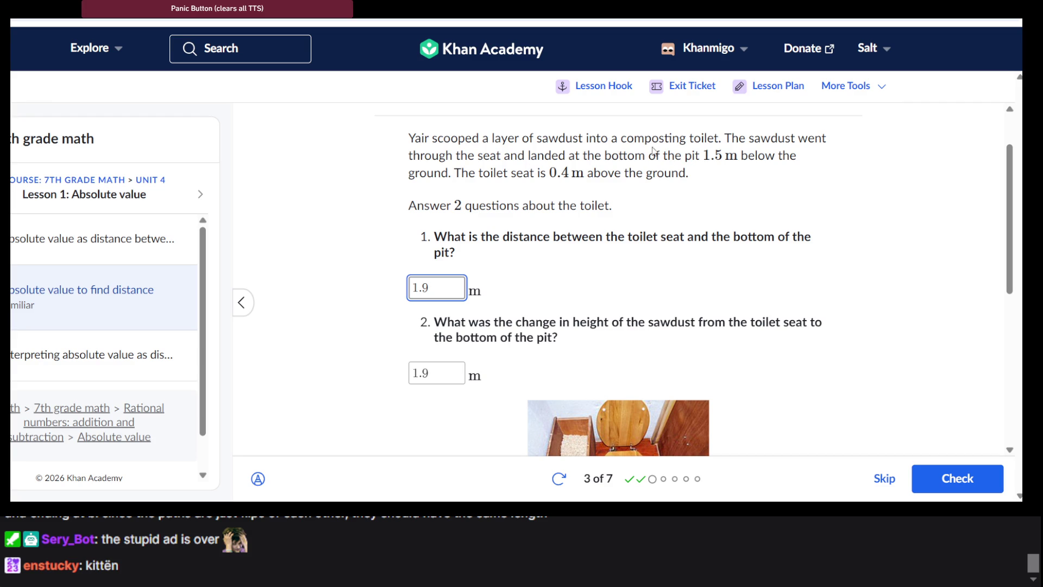
pyautogui.doubleClick(718, 158)
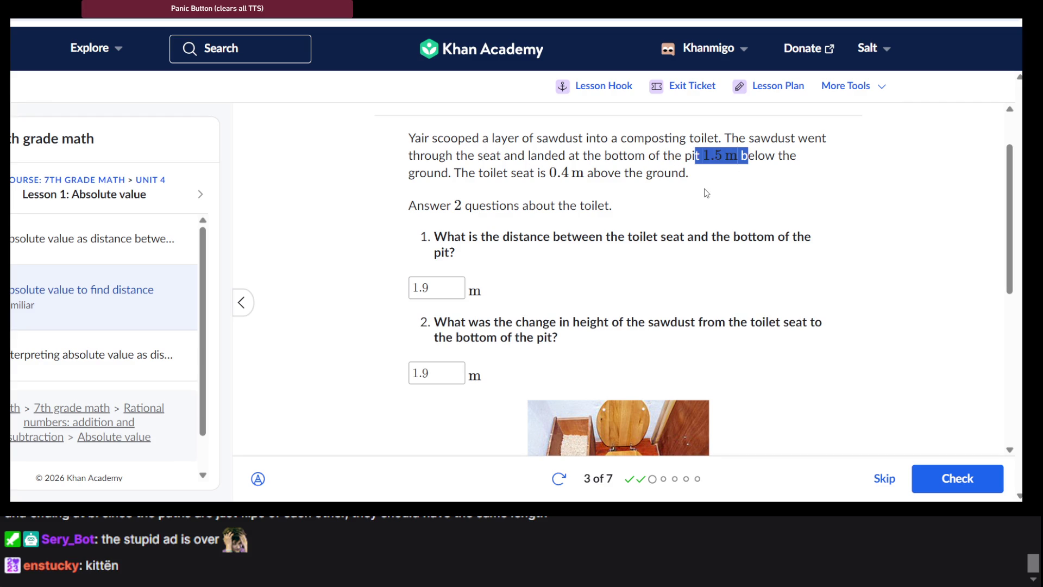
pyautogui.scroll(-1, 706, 193)
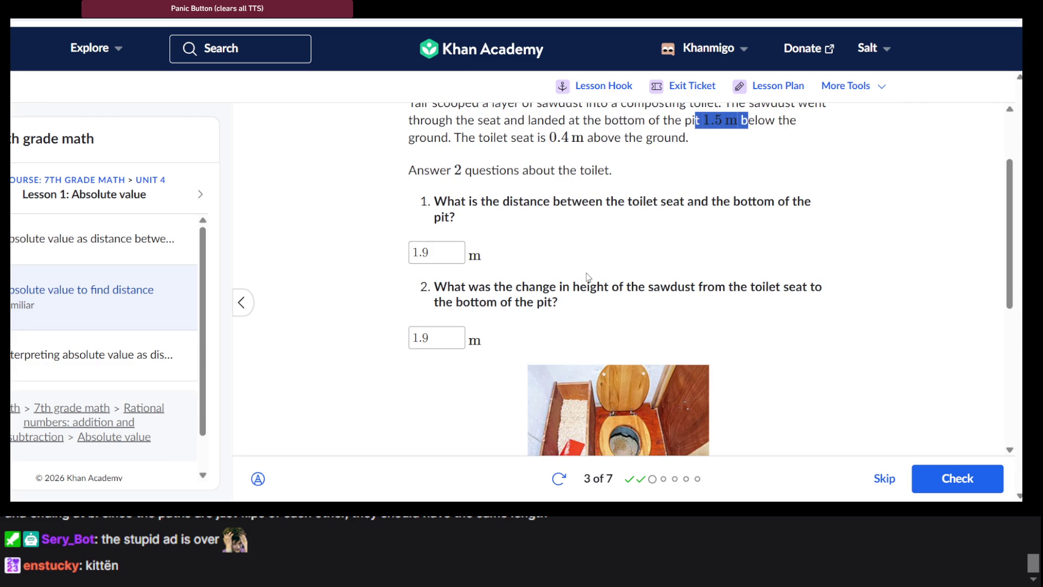
pyautogui.scroll(-5, 633, 322)
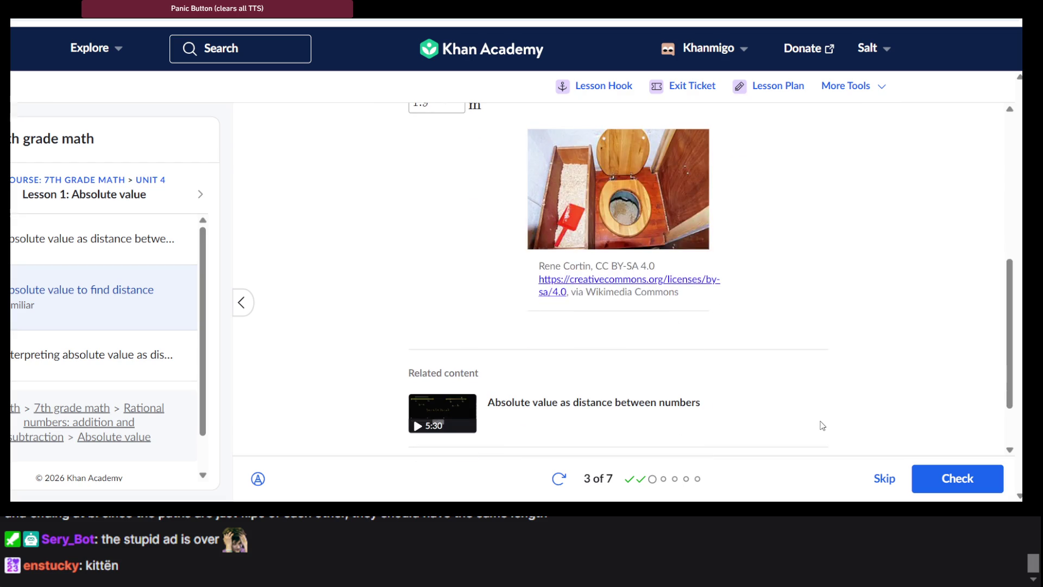
# Step: Check the two 1.9 m answers, receiving 'Not quite! Give it another try!'
pyautogui.click(972, 477)
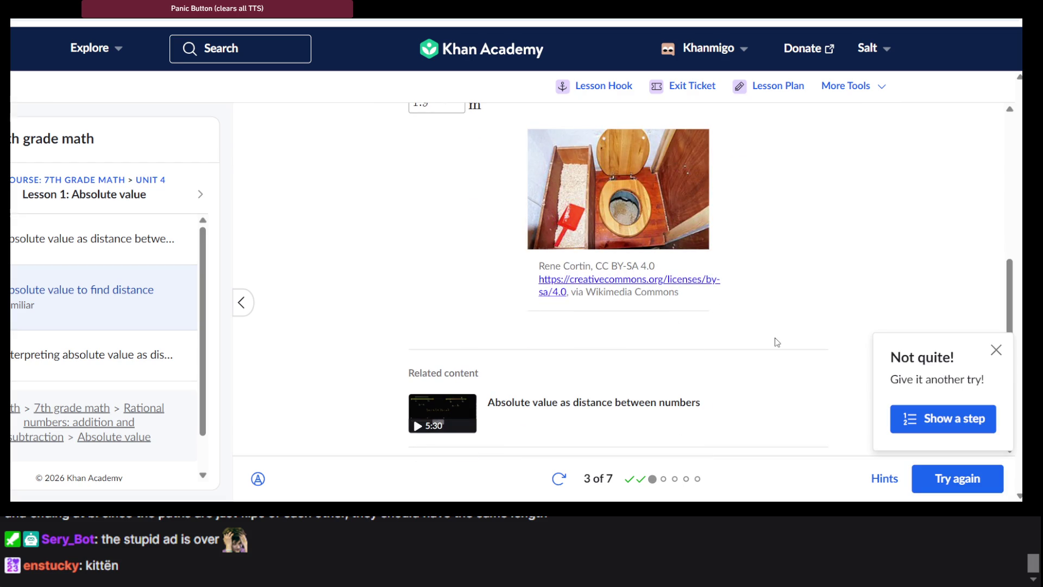
pyautogui.scroll(2, 774, 338)
pyautogui.scroll(3, 776, 341)
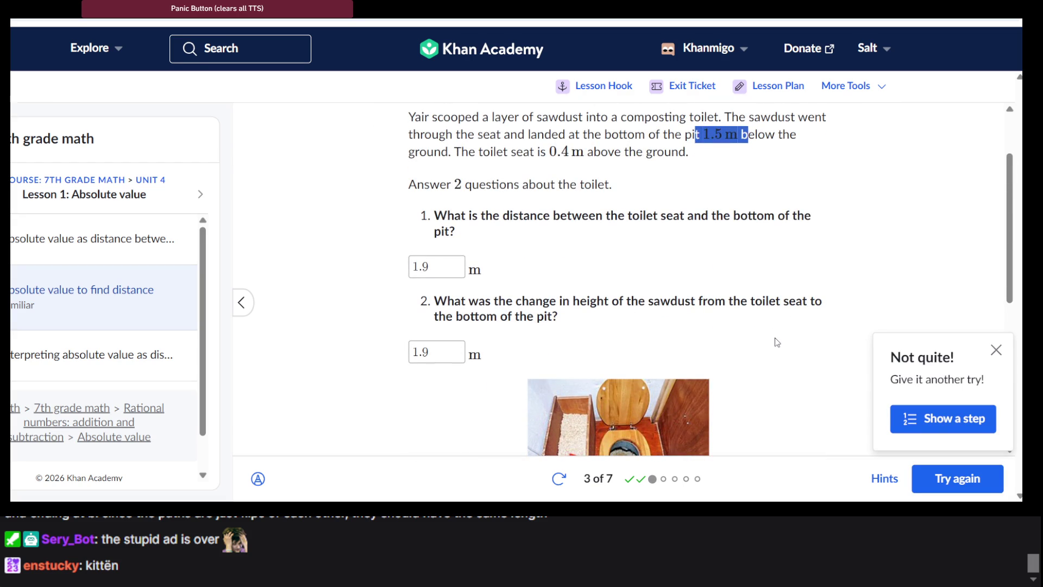
pyautogui.click(663, 232)
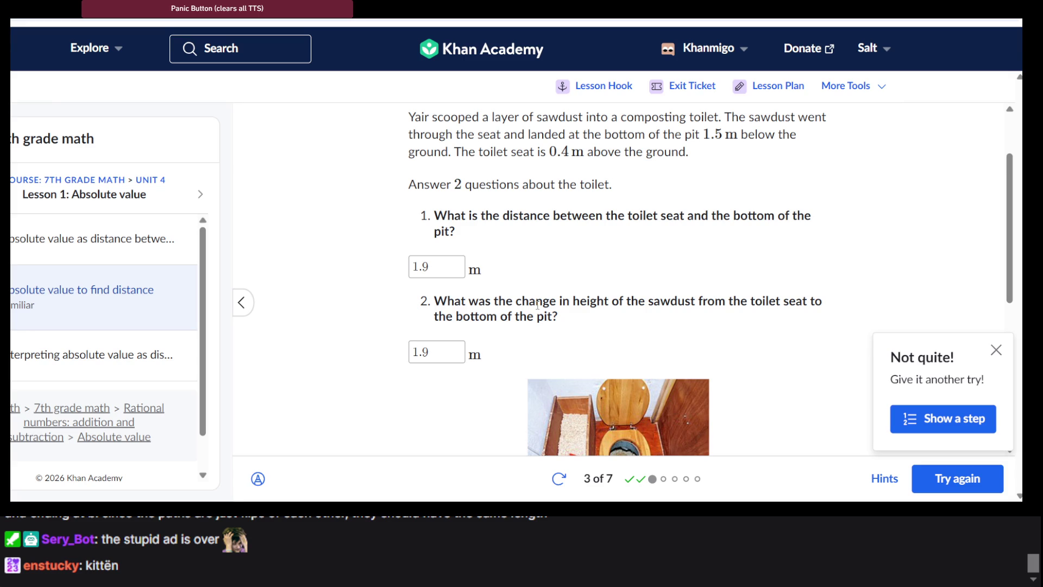
# Step: Replace the second answer with .4 and check again, which is still rejected
pyautogui.click(441, 347)
pyautogui.doubleClick(441, 347)
pyautogui.write('.4')
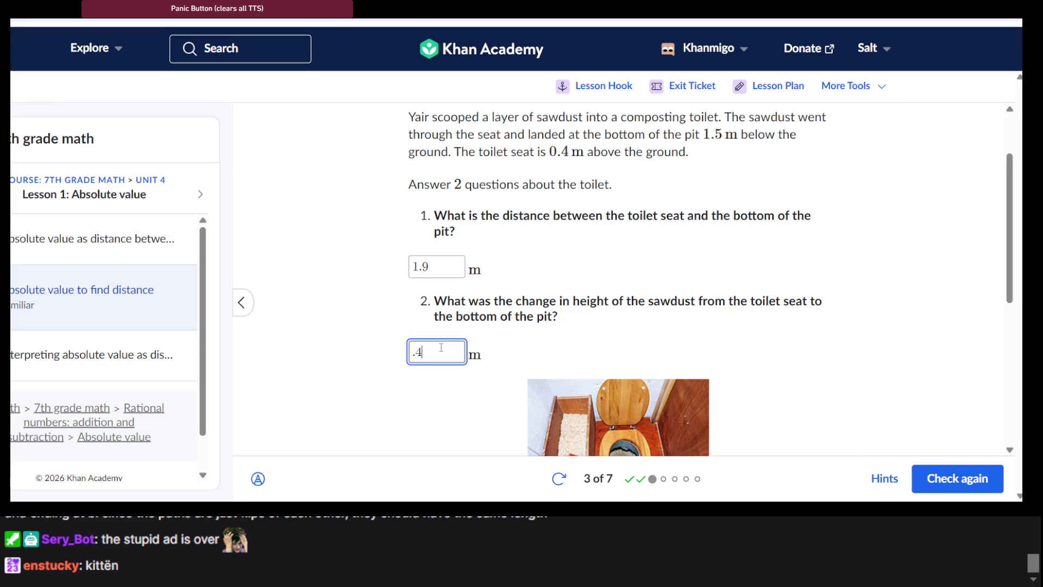
pyautogui.click(938, 467)
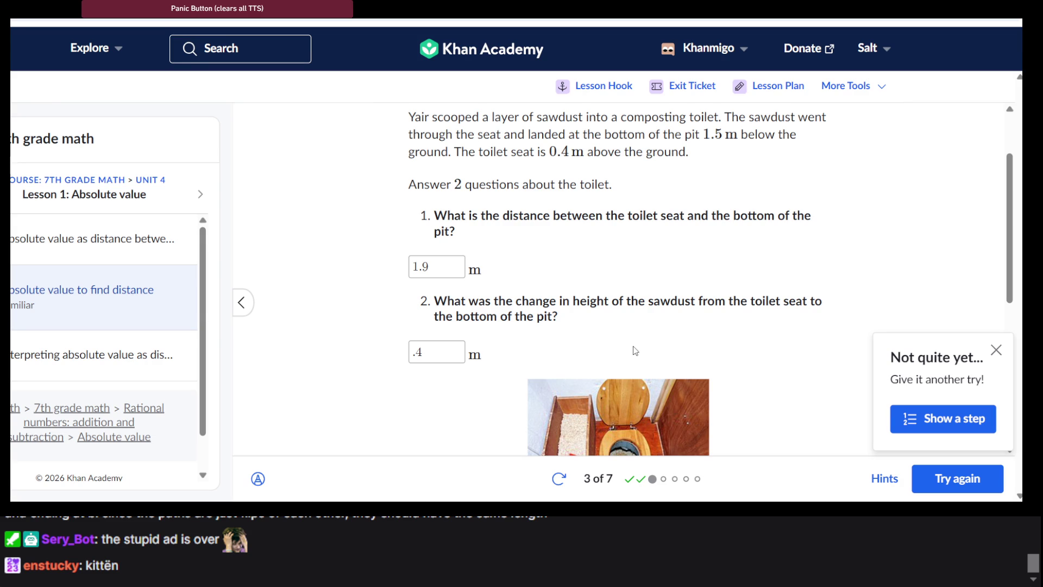
pyautogui.scroll(-5, 635, 351)
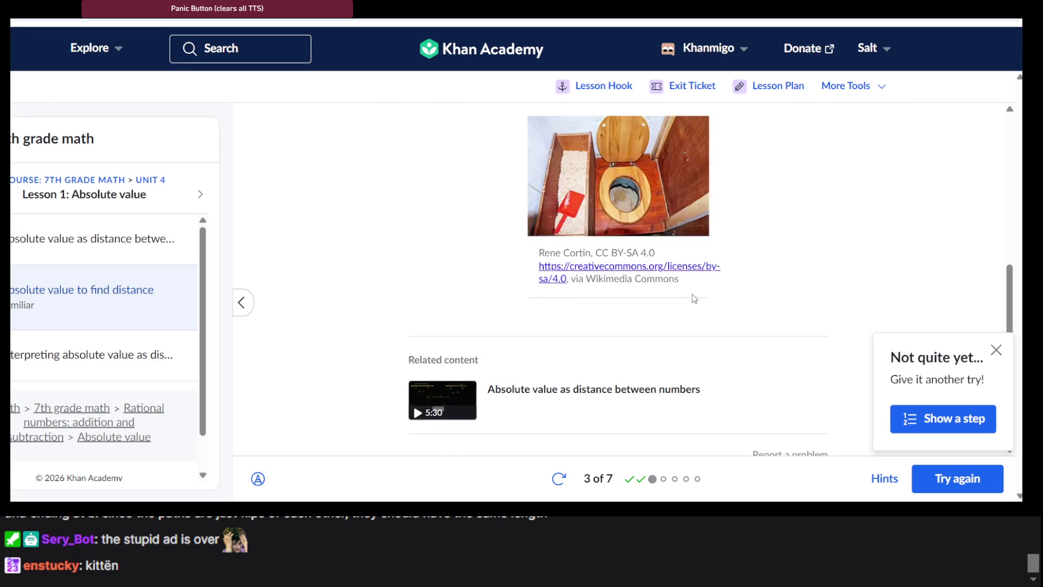
# Step: Show hint 1/4: distance is non-negative while change in height has a sign
pyautogui.click(977, 419)
pyautogui.scroll(-4, 569, 225)
pyautogui.scroll(2, 569, 225)
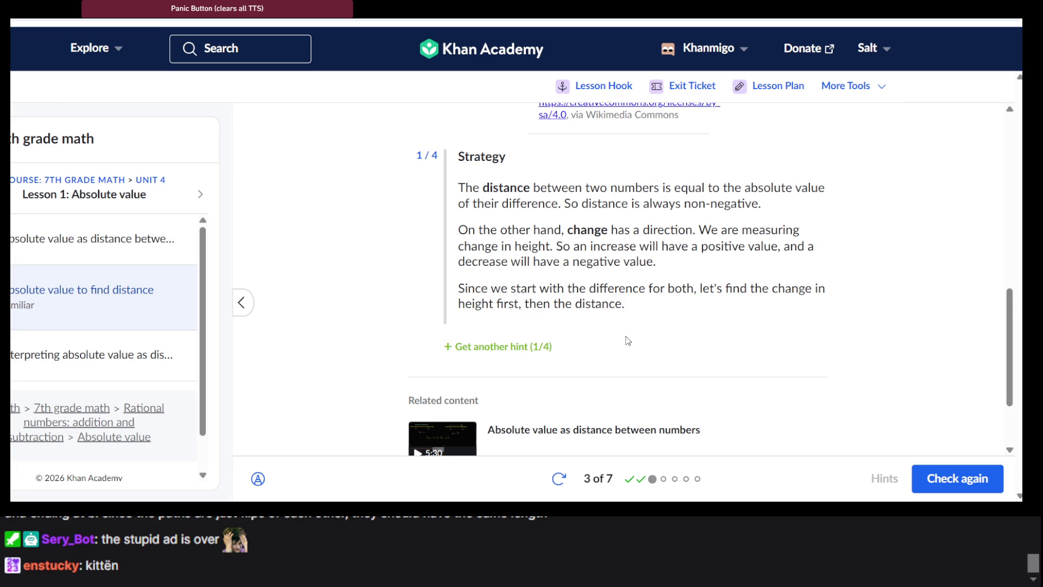
pyautogui.scroll(7, 558, 338)
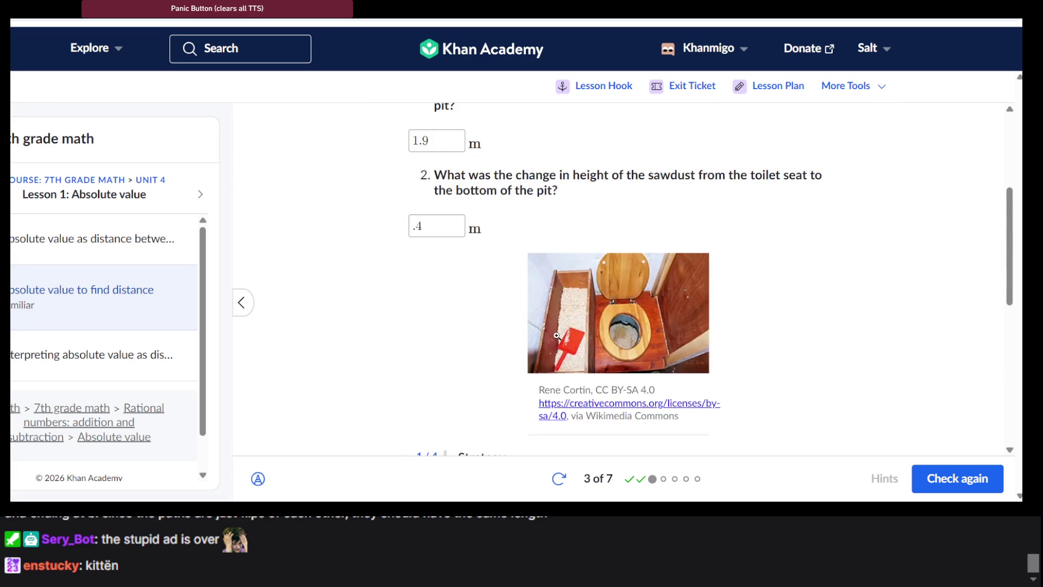
# Step: Select the old .4 in the second answer box to replace it
pyautogui.scroll(1, 556, 336)
pyautogui.click(450, 277)
pyautogui.doubleClick(451, 277)
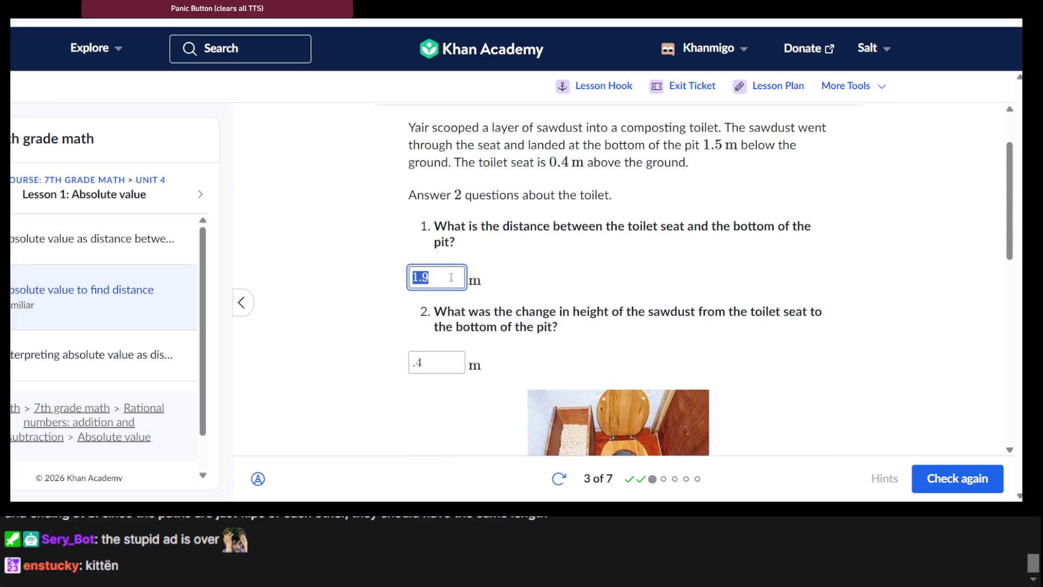
pyautogui.scroll(-3, 451, 277)
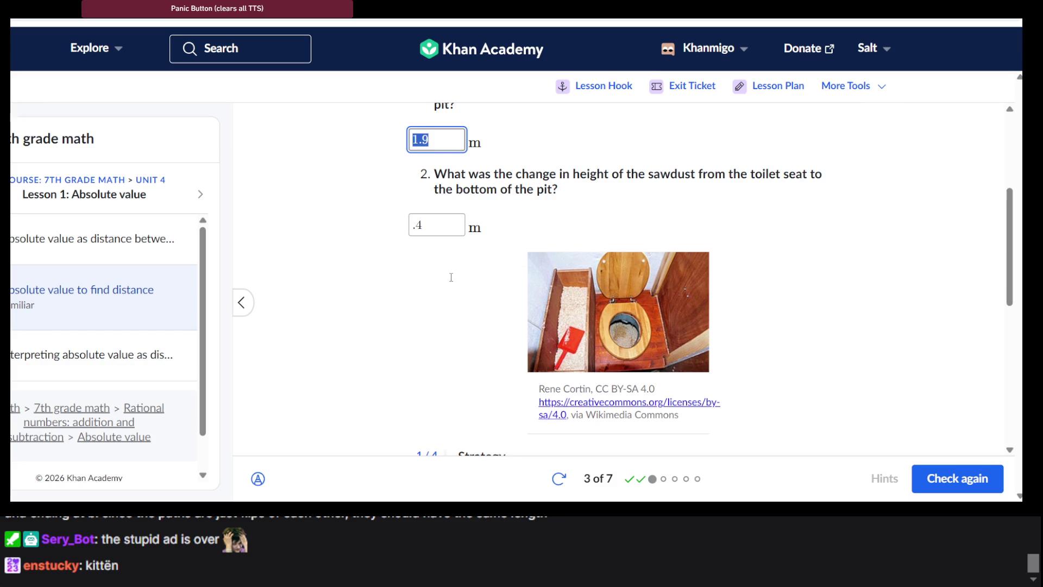
pyautogui.scroll(4, 451, 277)
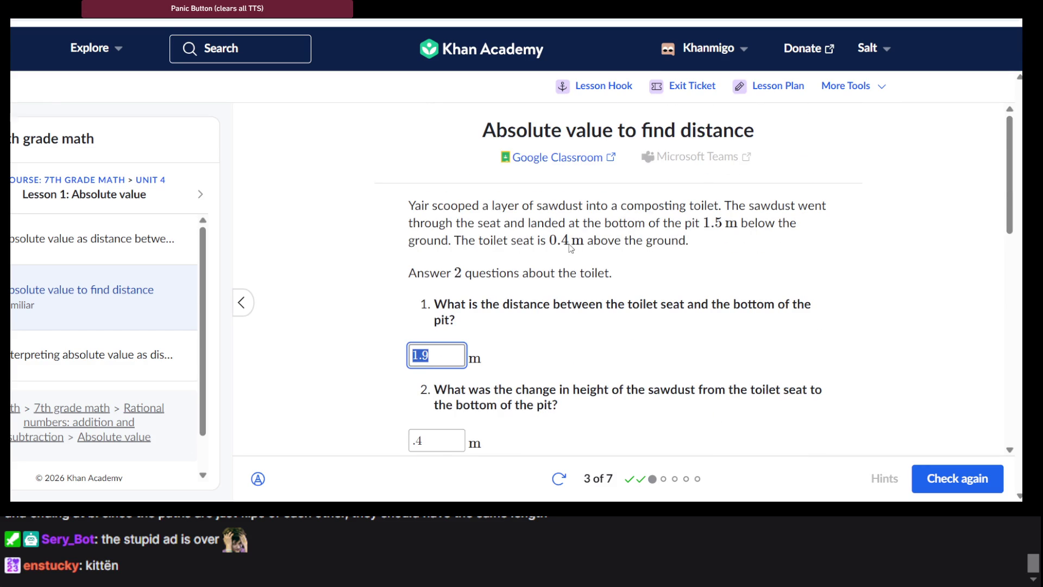
pyautogui.scroll(-6, 570, 247)
pyautogui.click(447, 112)
pyautogui.hotkey('ctrl', 'a')
pyautogui.write('+q.')
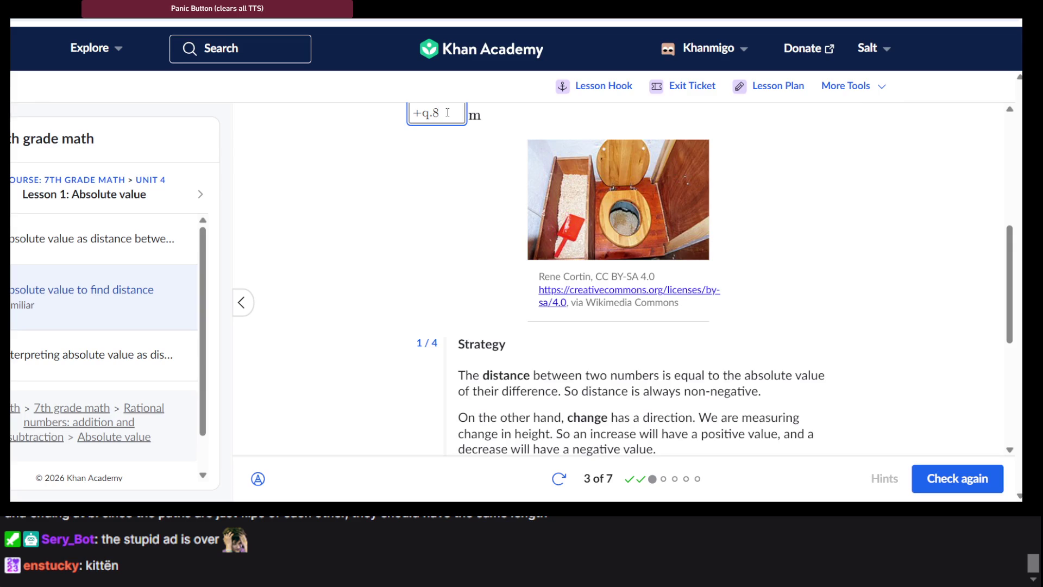
# Step: Enter -1.9 as the height change and advance to question 4 of 7
pyautogui.press('F12')
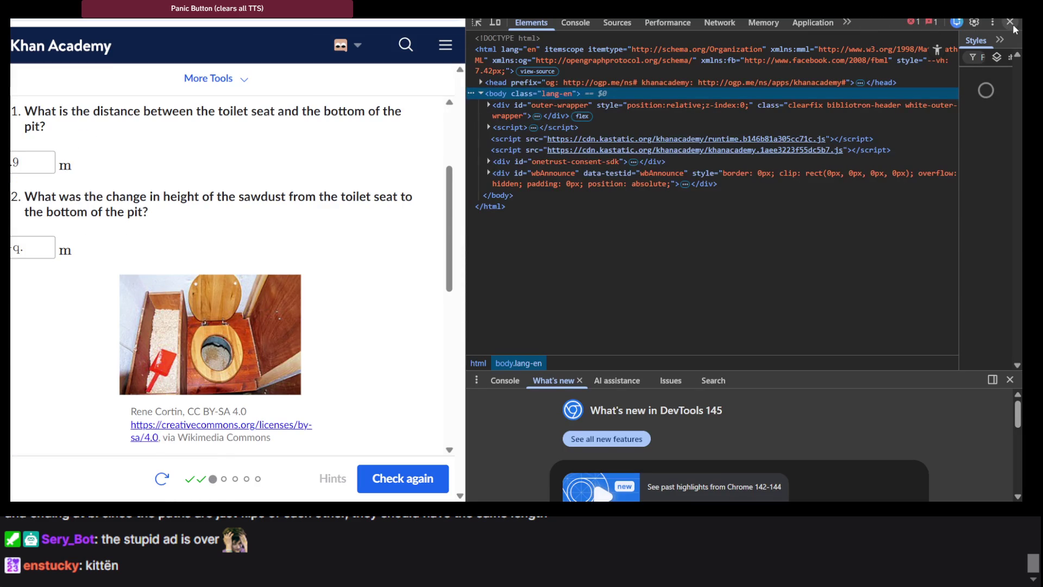
pyautogui.click(1012, 23)
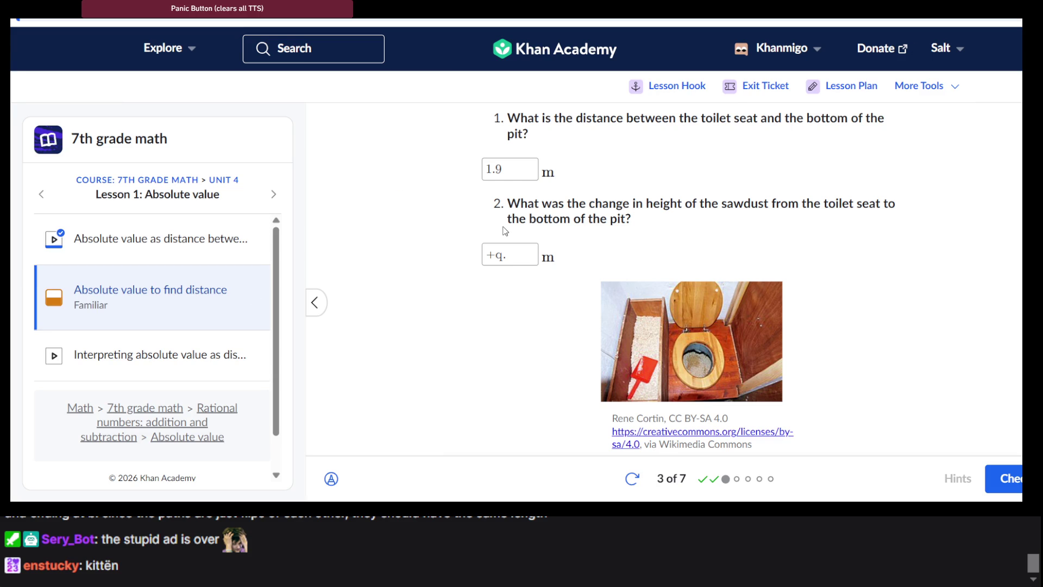
pyautogui.doubleClick(514, 245)
pyautogui.write('-1.9')
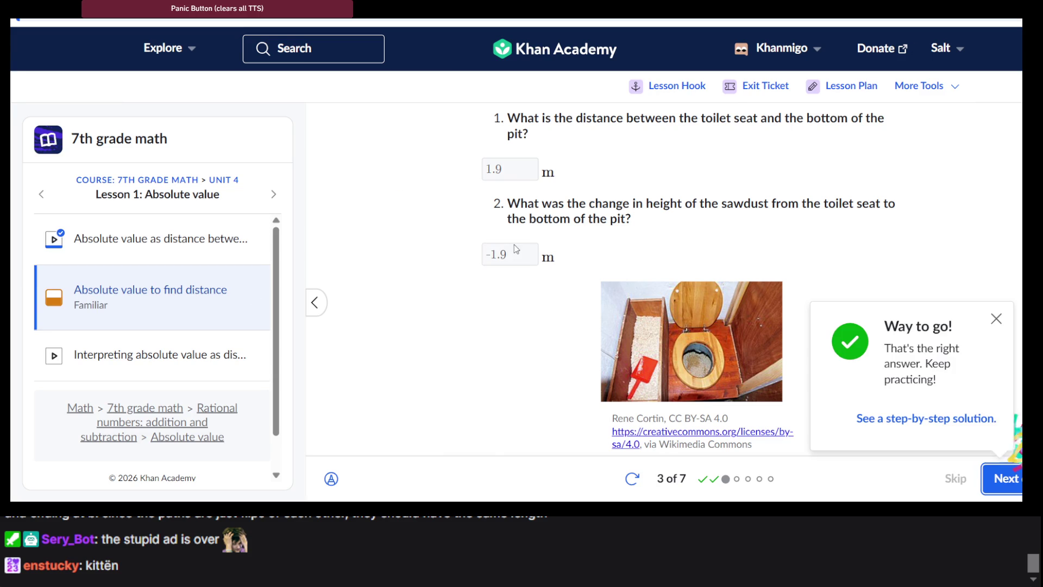
pyautogui.click(1002, 476)
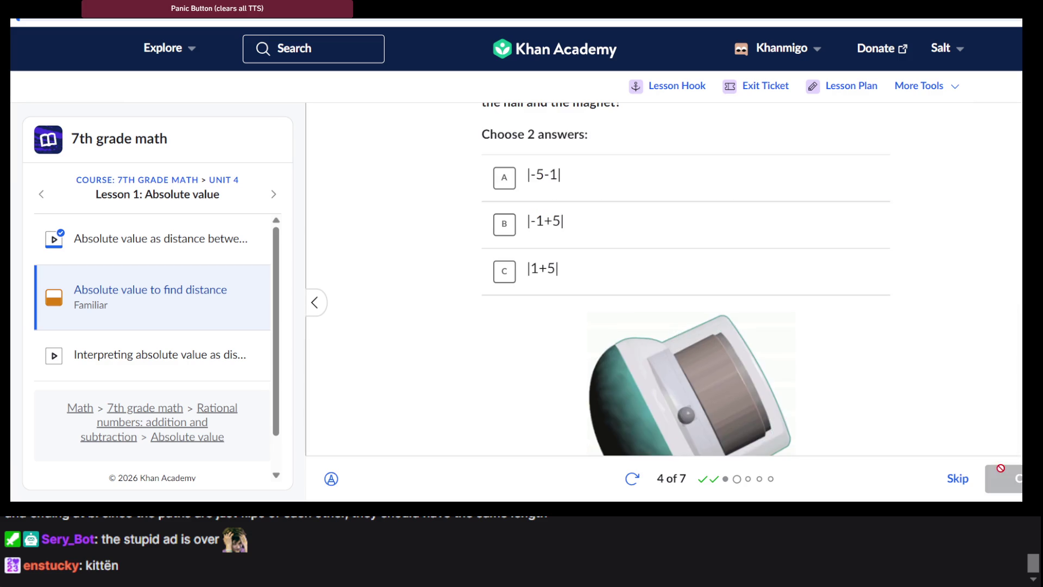
pyautogui.scroll(-5, 620, 236)
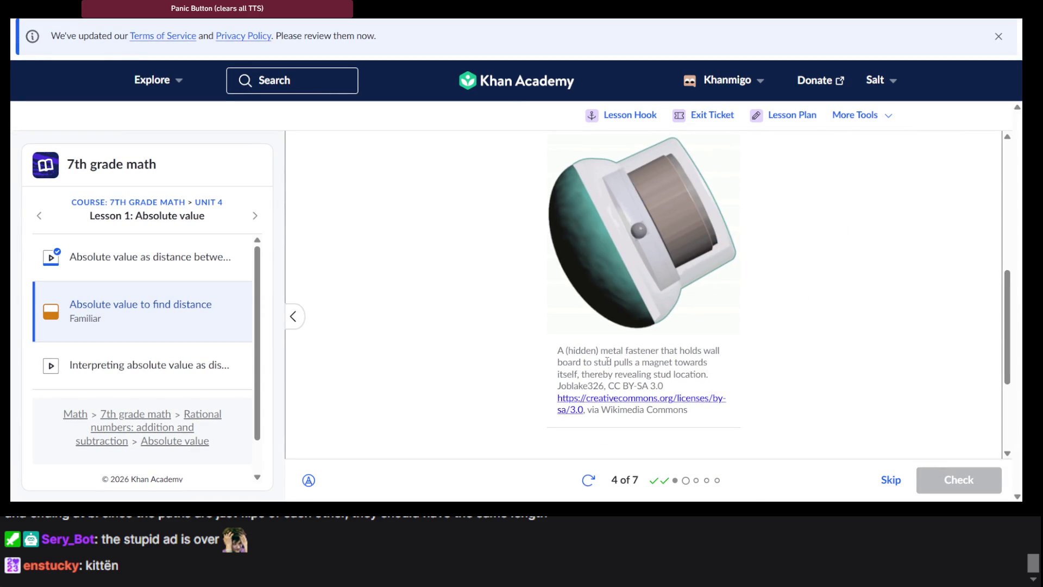
pyautogui.scroll(4, 636, 285)
pyautogui.scroll(3, 636, 285)
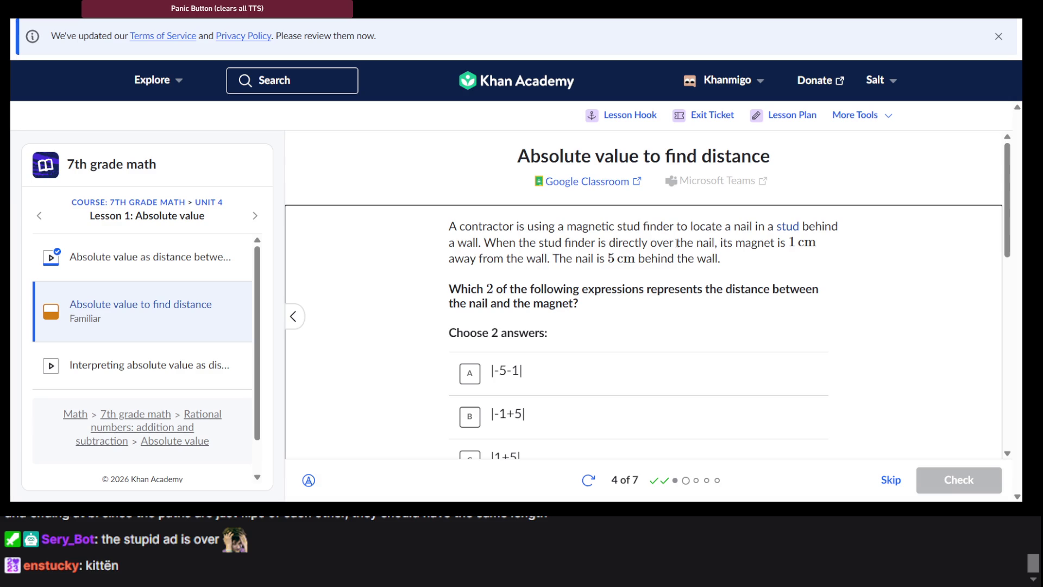
pyautogui.click(786, 231)
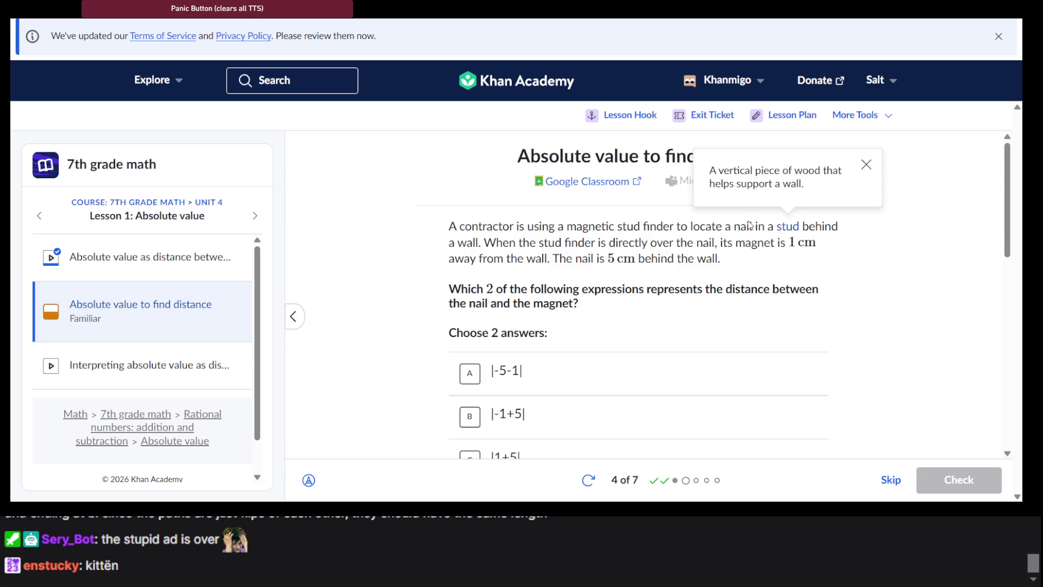
pyautogui.press('Escape')
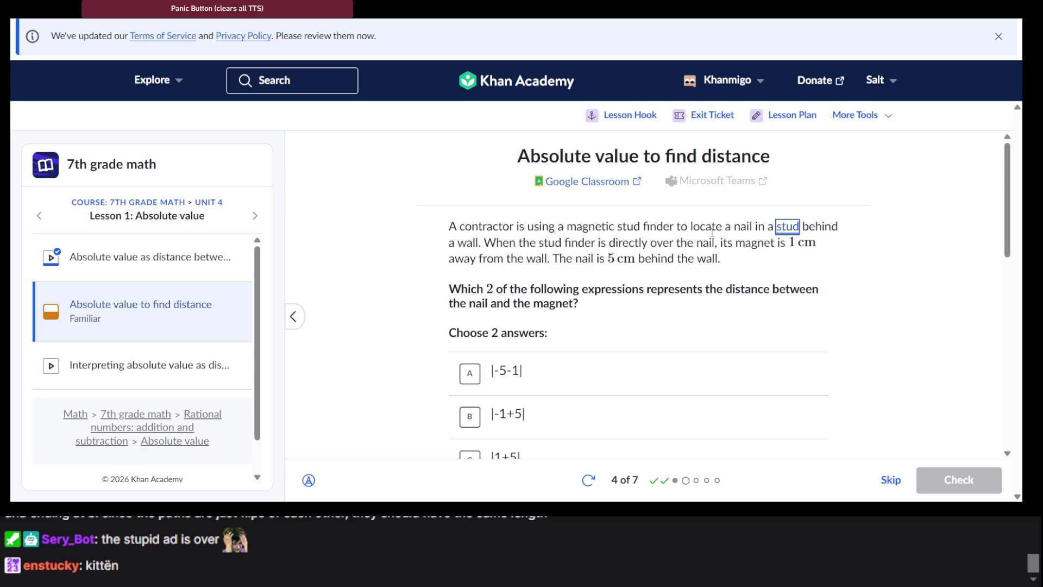
pyautogui.scroll(-1, 711, 232)
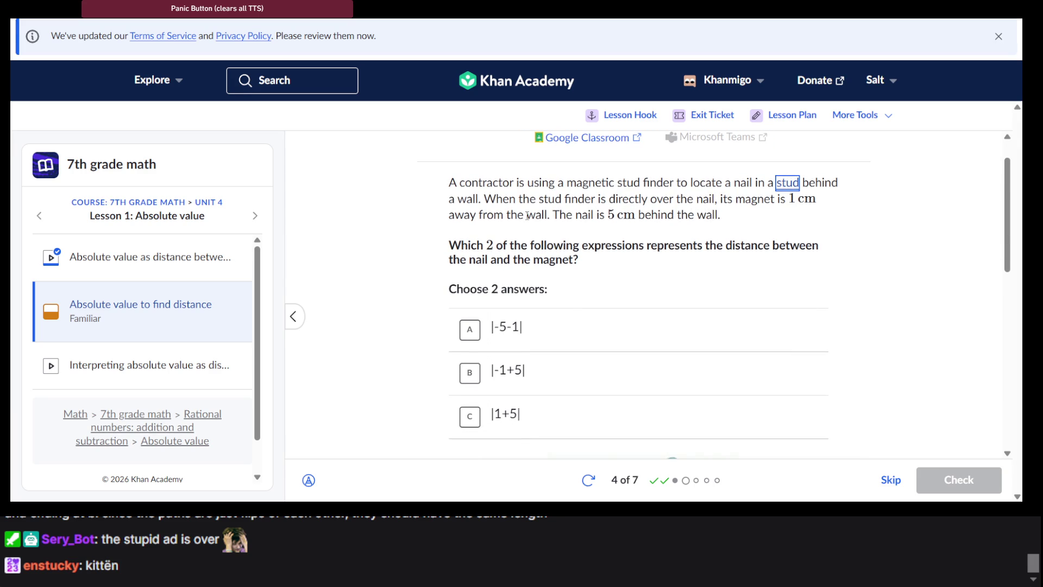
pyautogui.scroll(-4, 527, 216)
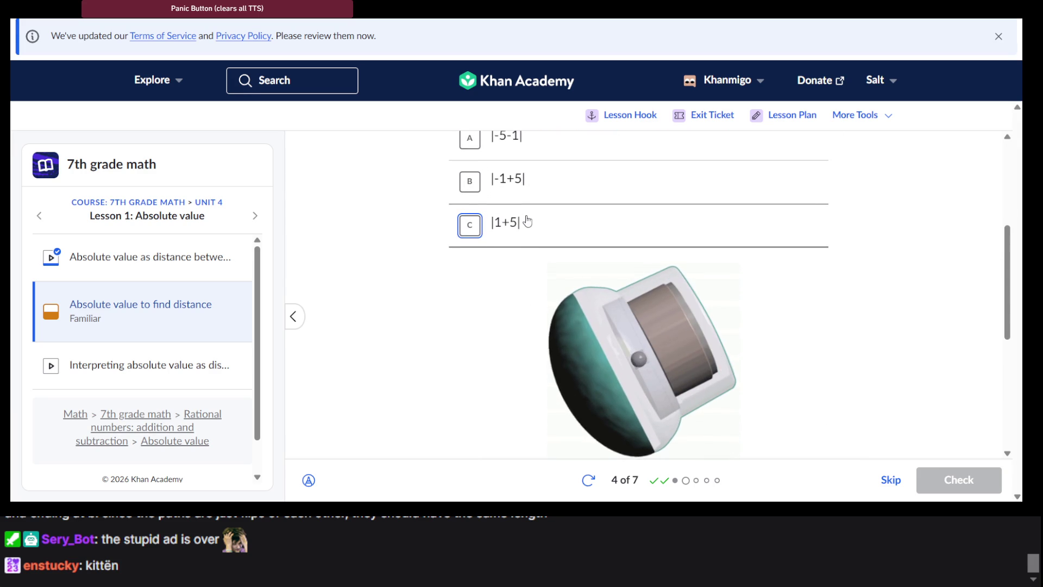
pyautogui.scroll(3, 527, 219)
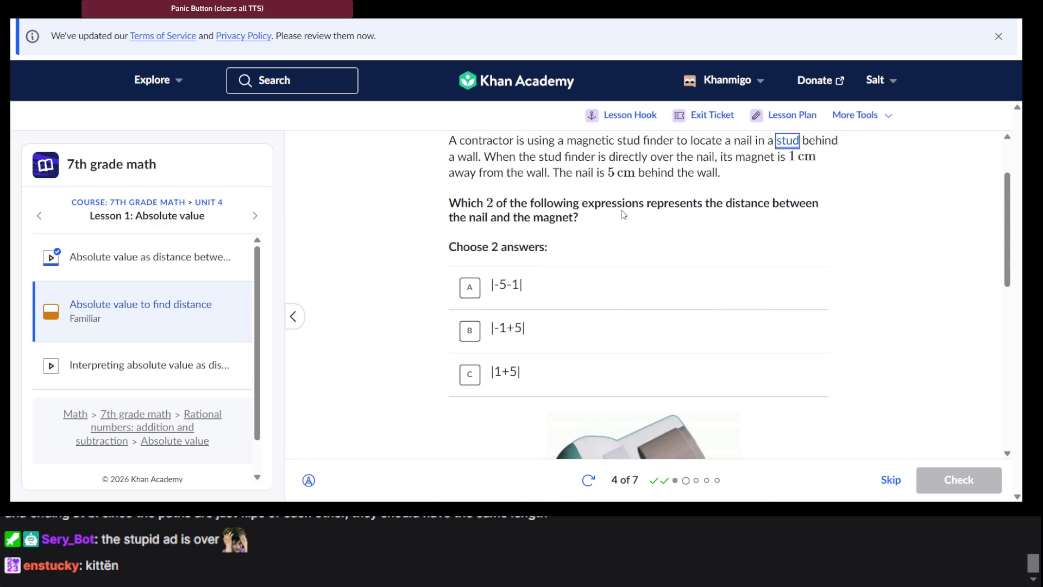
pyautogui.scroll(1, 623, 214)
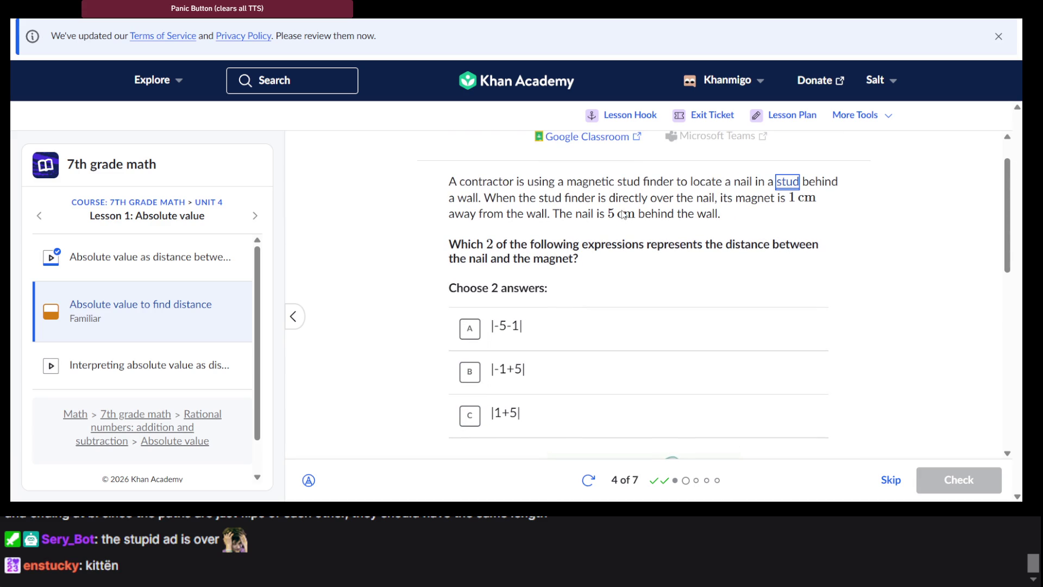
pyautogui.tripleClick(554, 250)
pyautogui.click(554, 250)
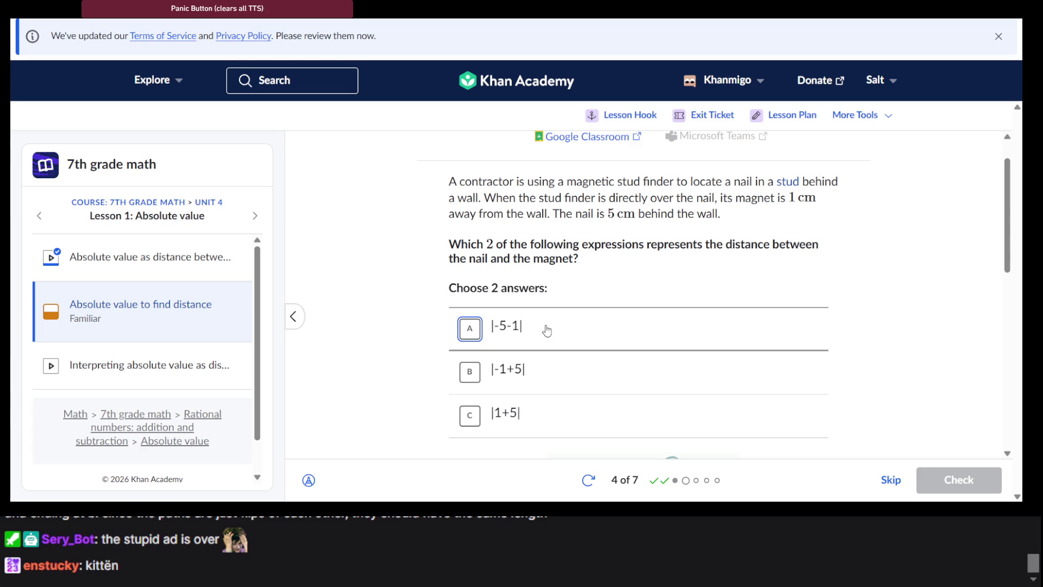
pyautogui.click(547, 330)
# Step: Add |1+5| alongside |-5-1| for question 4, check it, and continue to question 5
pyautogui.scroll(-1, 548, 328)
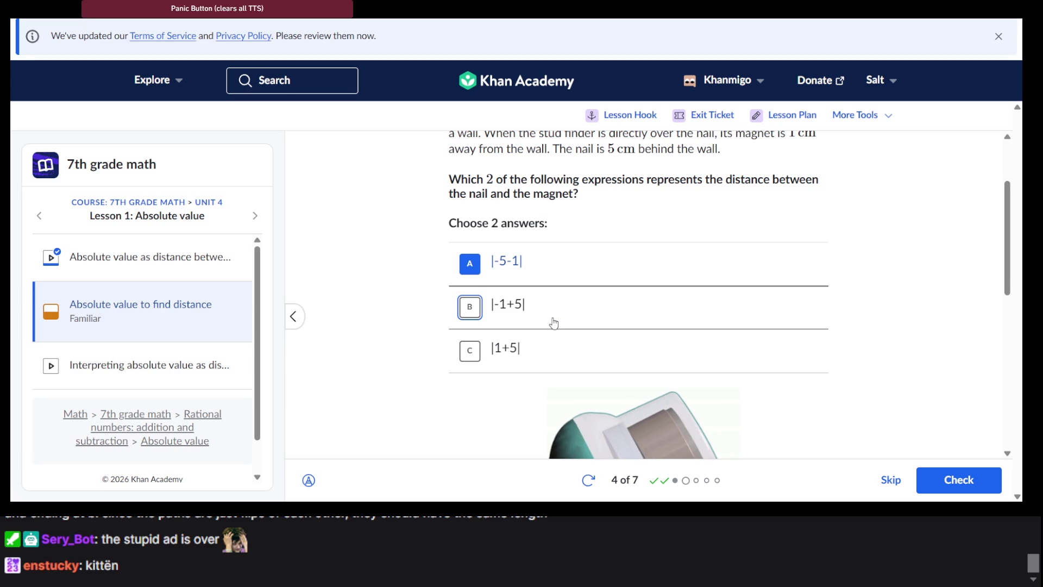
pyautogui.click(556, 351)
pyautogui.scroll(1, 557, 353)
pyautogui.scroll(-1, 557, 353)
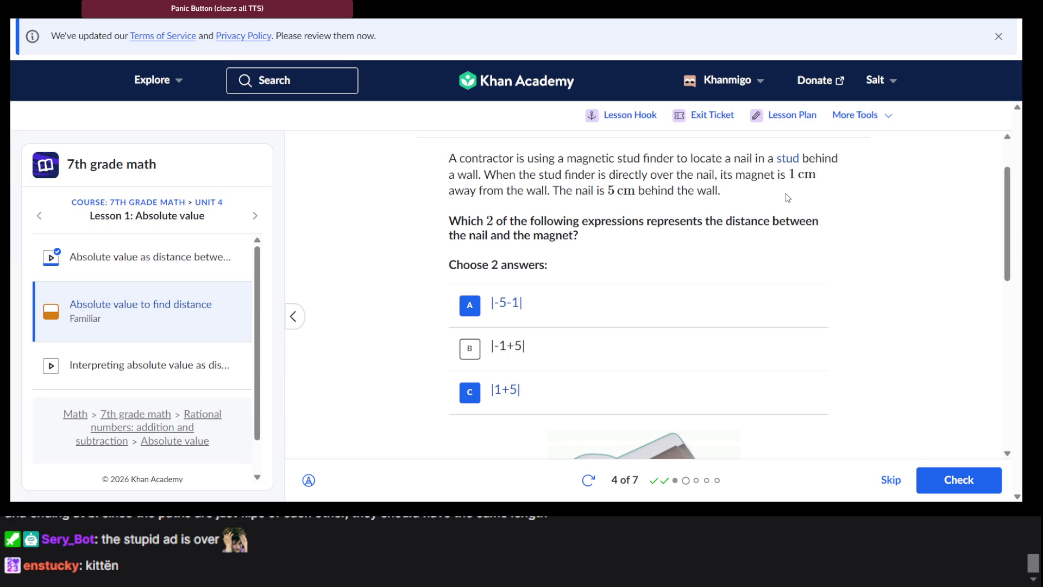
pyautogui.scroll(-4, 833, 344)
pyautogui.click(960, 483)
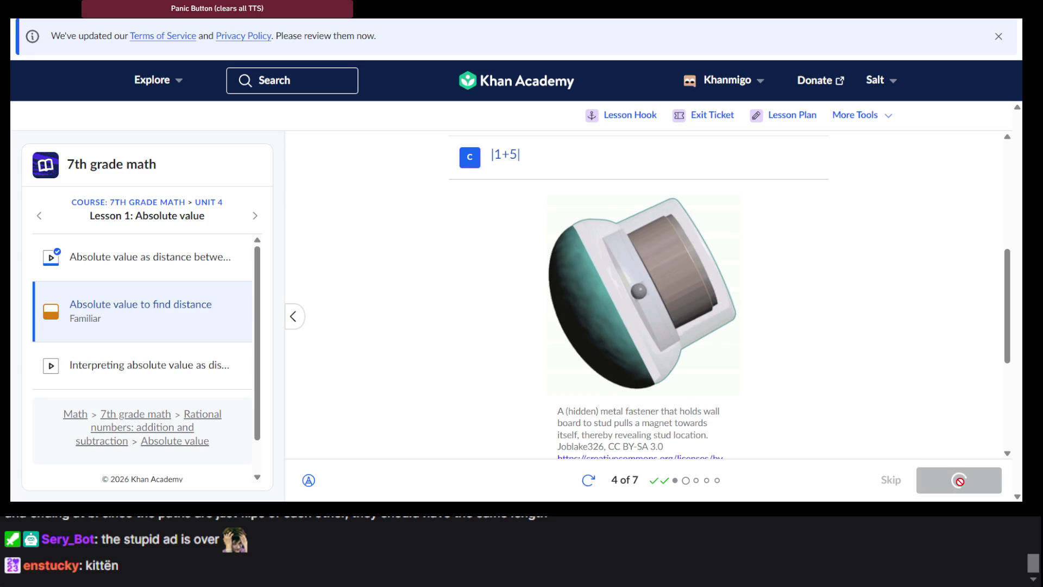
pyautogui.click(960, 481)
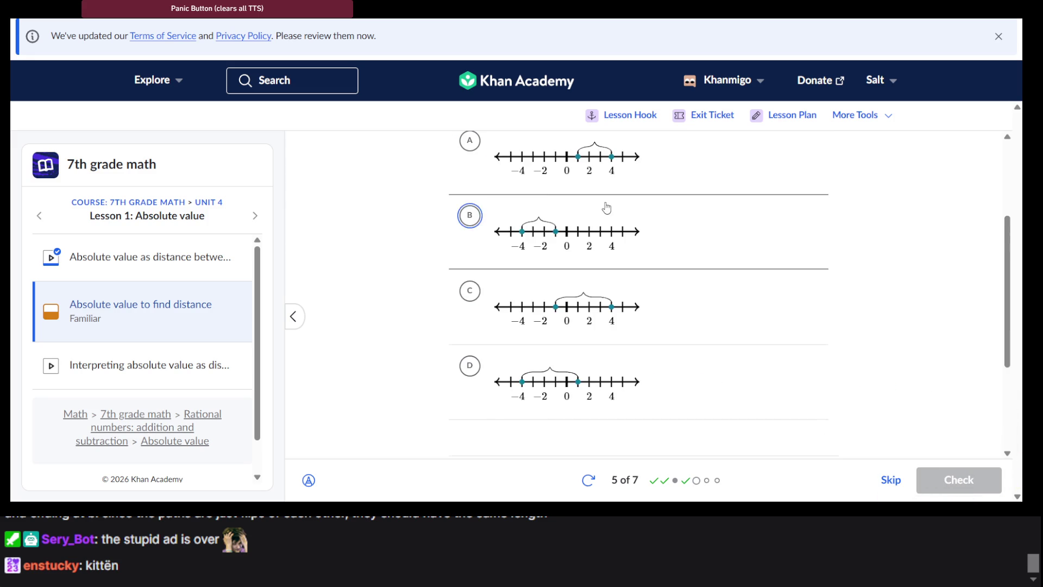
# Step: Compare number-line choices A–D for modelling |4 − 1|
pyautogui.scroll(3, 605, 209)
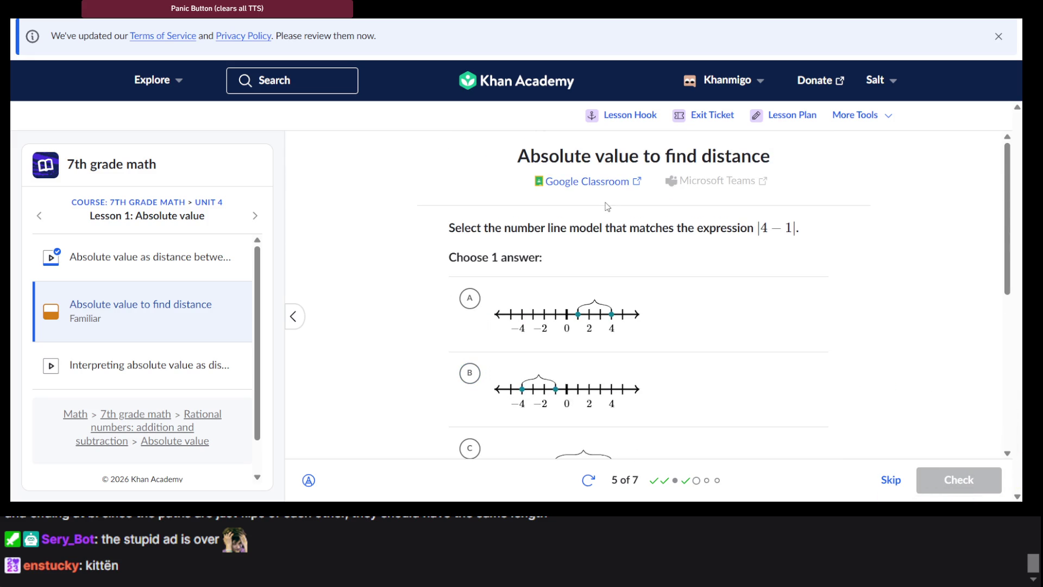
pyautogui.scroll(-2, 565, 265)
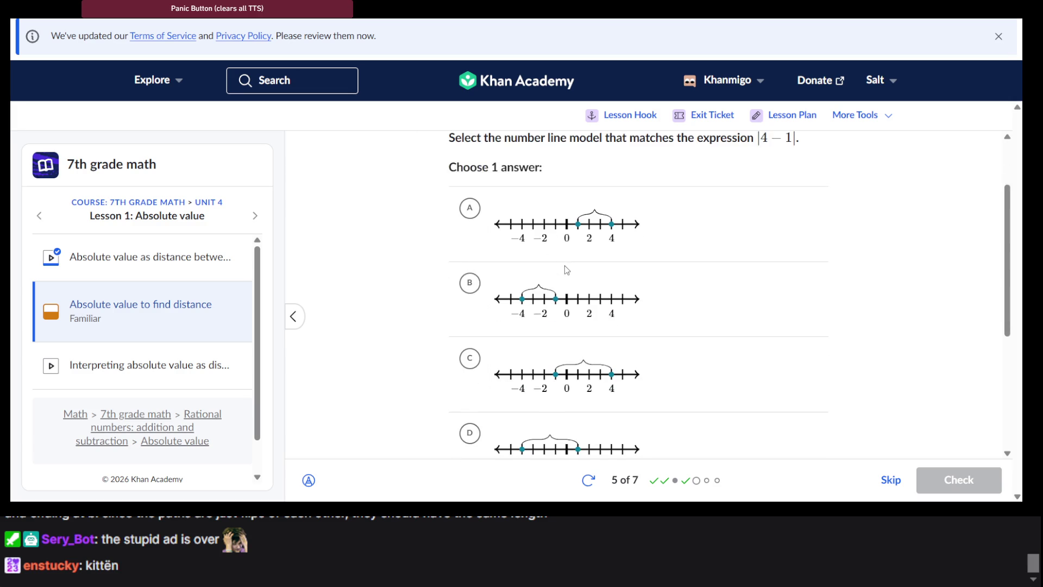
pyautogui.scroll(-1, 649, 306)
pyautogui.scroll(3, 651, 307)
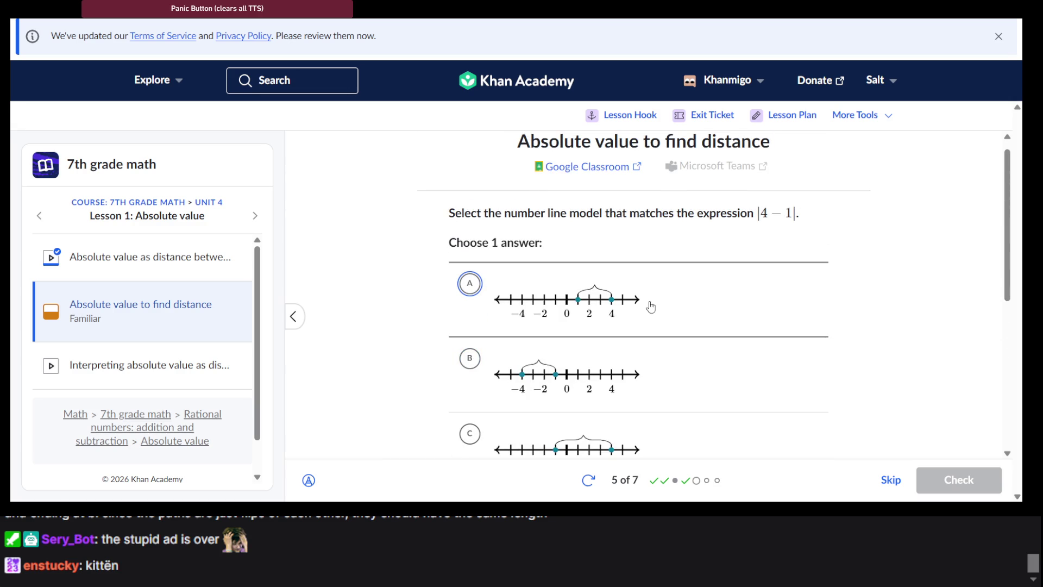
pyautogui.scroll(-4, 650, 307)
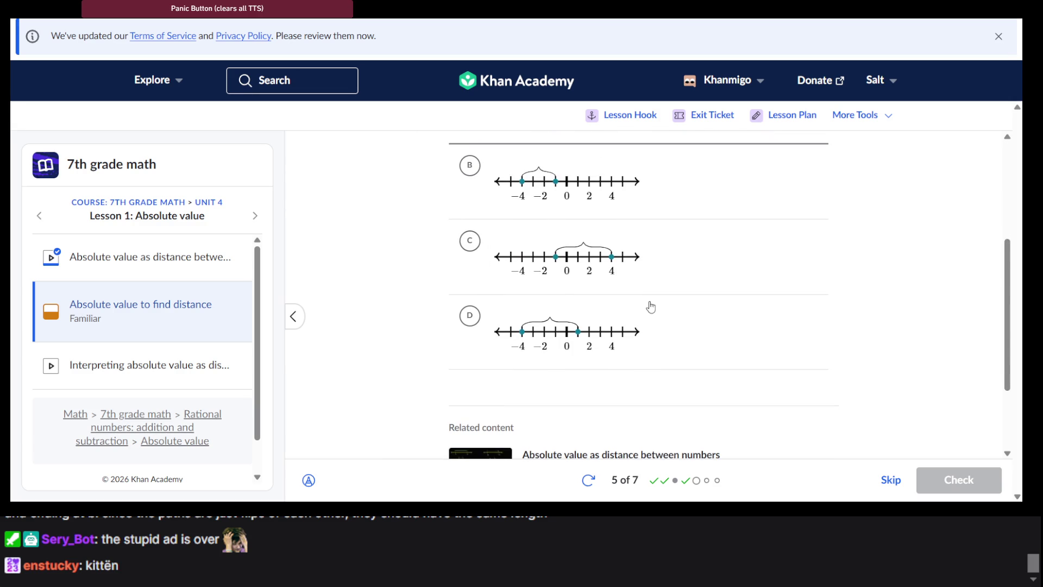
pyautogui.scroll(4, 651, 307)
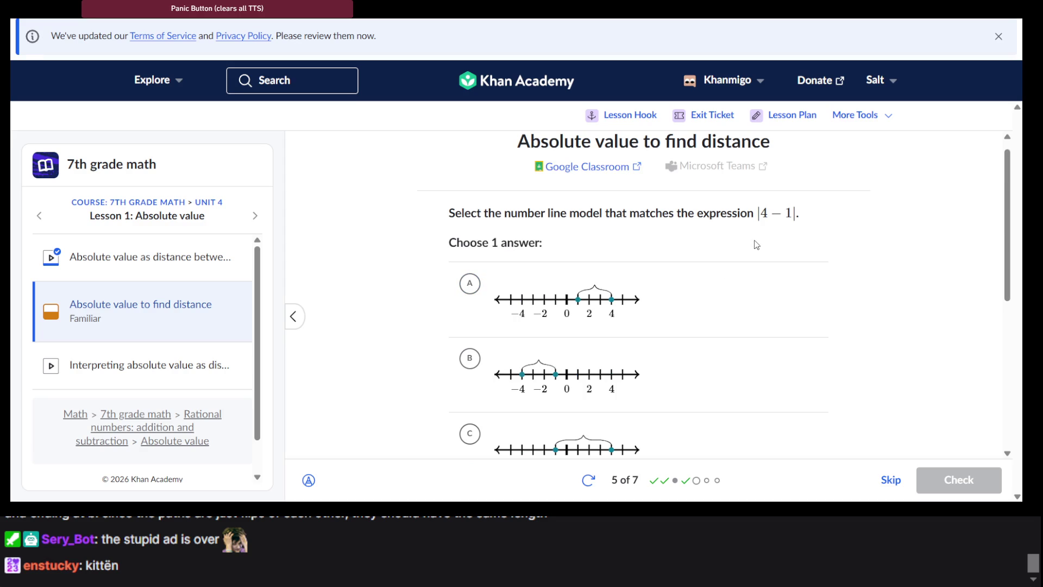
pyautogui.scroll(-2, 756, 244)
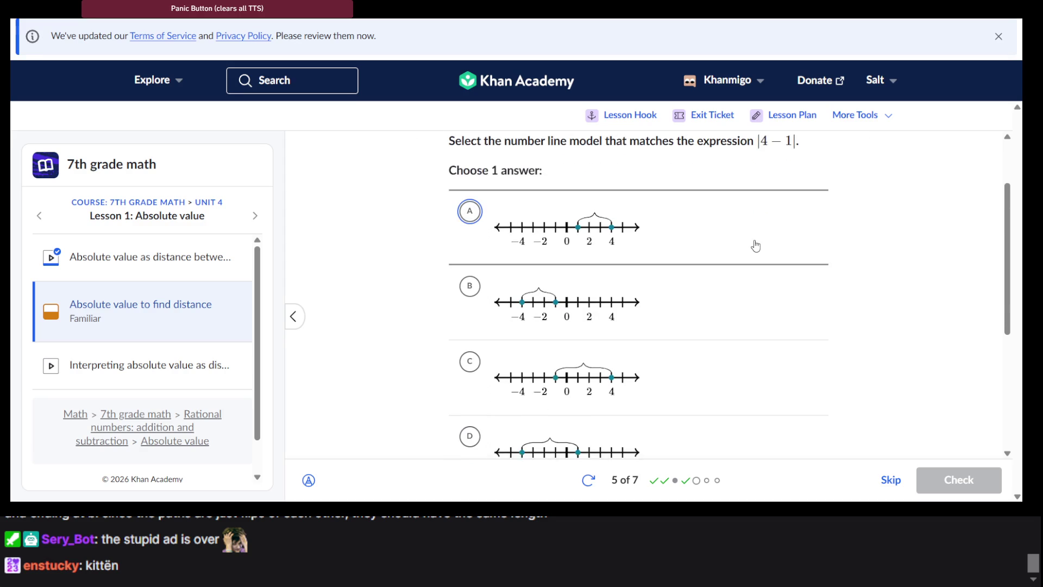
pyautogui.scroll(1, 755, 245)
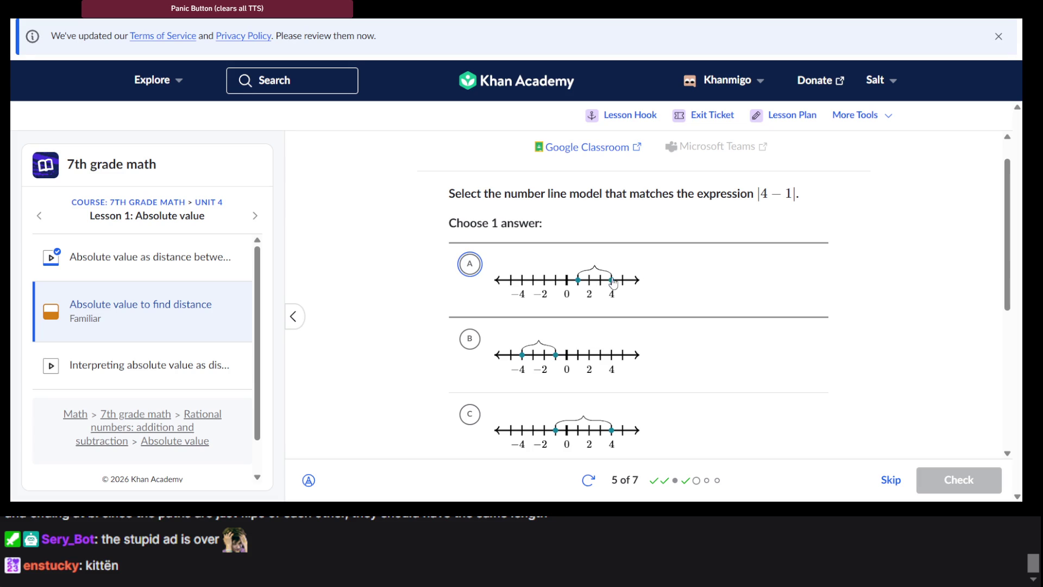
pyautogui.scroll(-2, 577, 285)
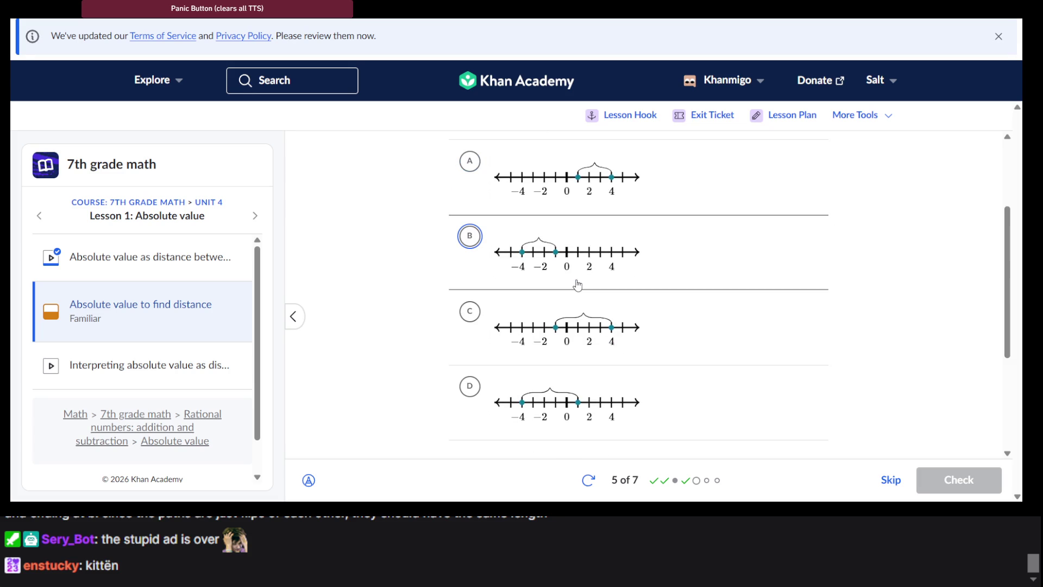
pyautogui.scroll(1, 578, 284)
pyautogui.scroll(-1, 617, 229)
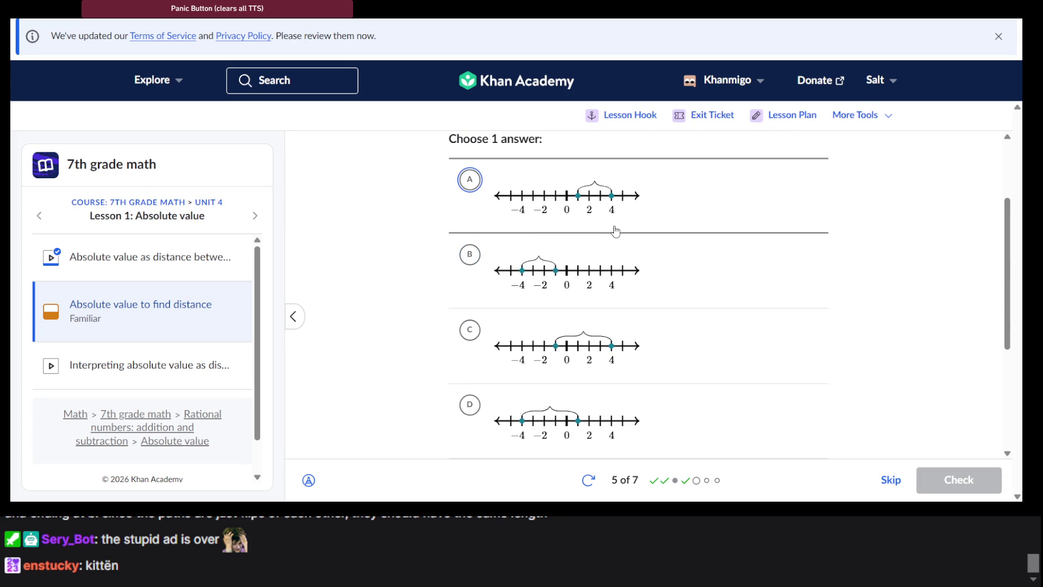
pyautogui.scroll(1, 646, 216)
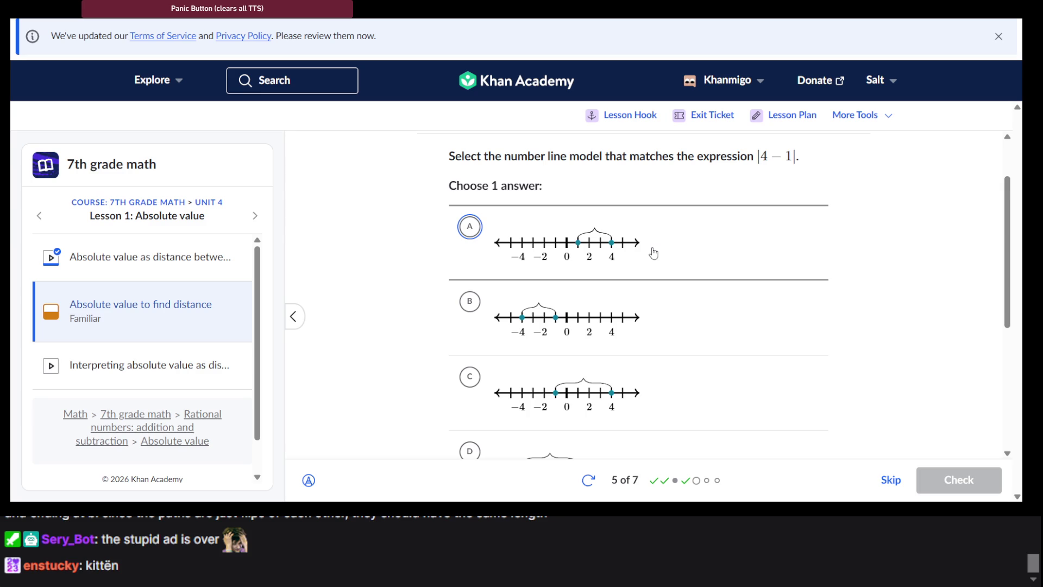
pyautogui.scroll(-2, 650, 253)
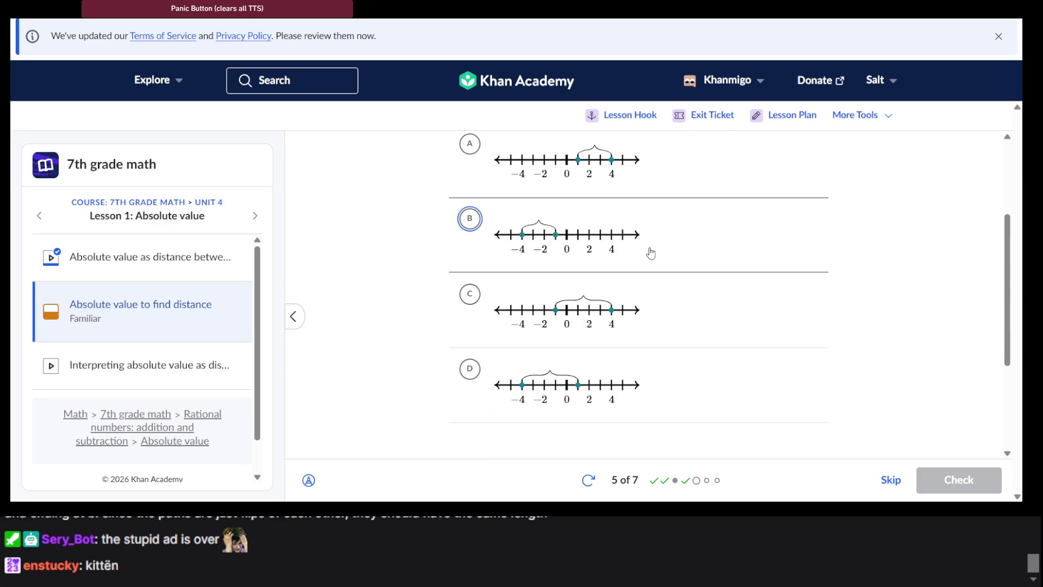
pyautogui.scroll(3, 651, 253)
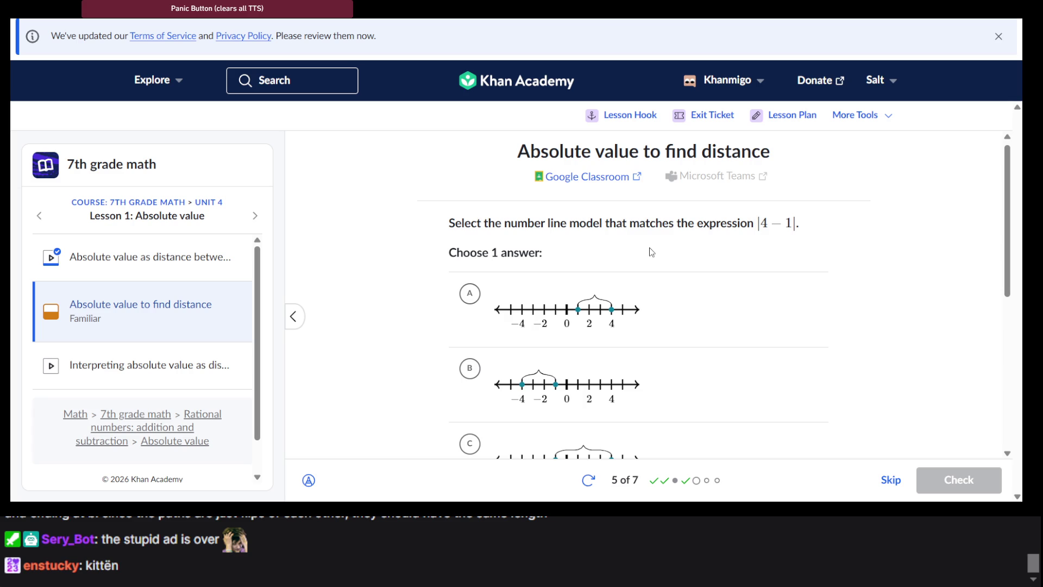
pyautogui.scroll(-3, 651, 252)
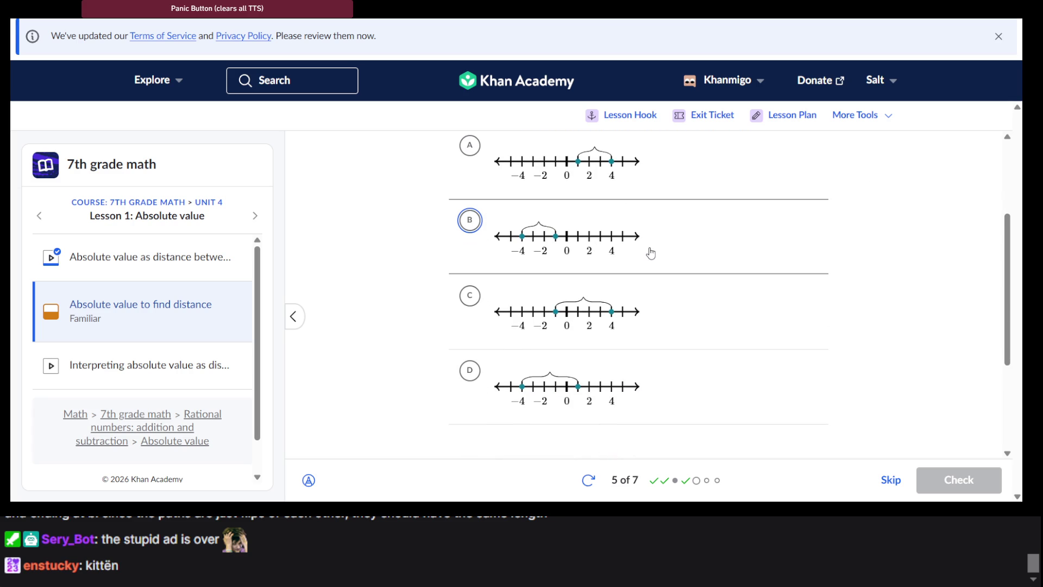
pyautogui.scroll(3, 651, 252)
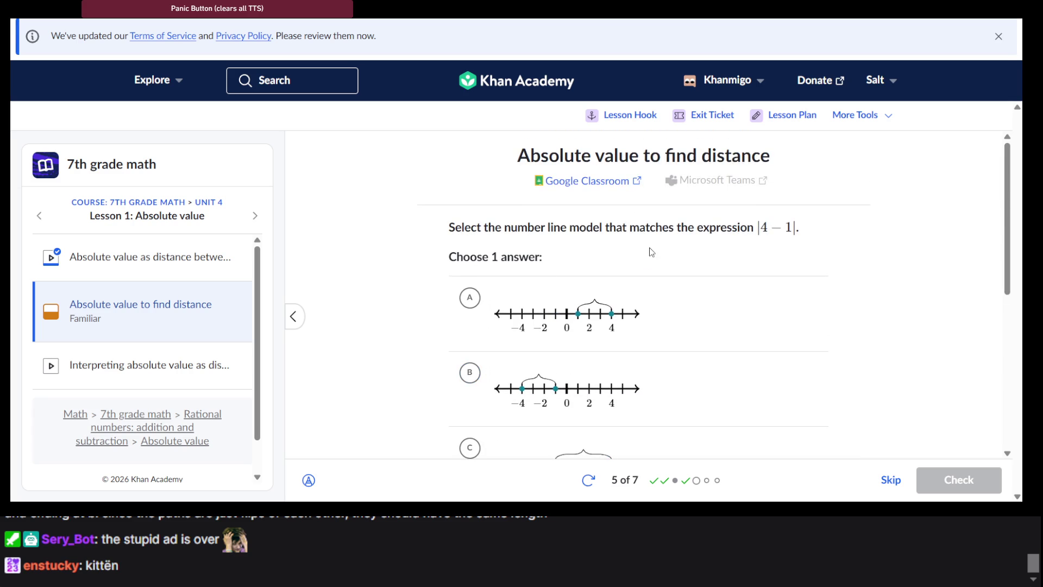
pyautogui.scroll(-3, 651, 252)
pyautogui.scroll(3, 651, 252)
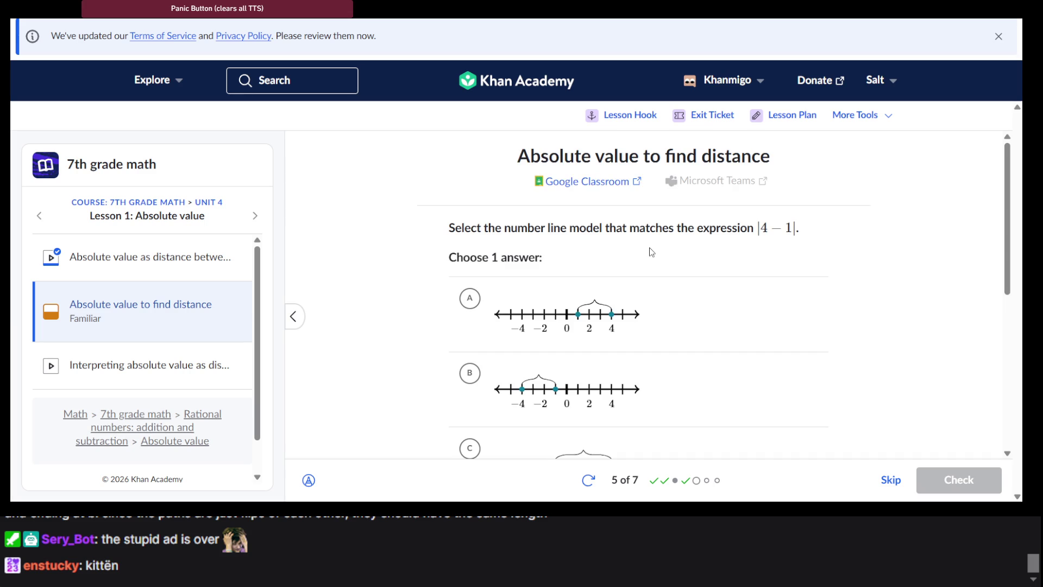
pyautogui.scroll(-4, 651, 252)
pyautogui.scroll(1, 652, 252)
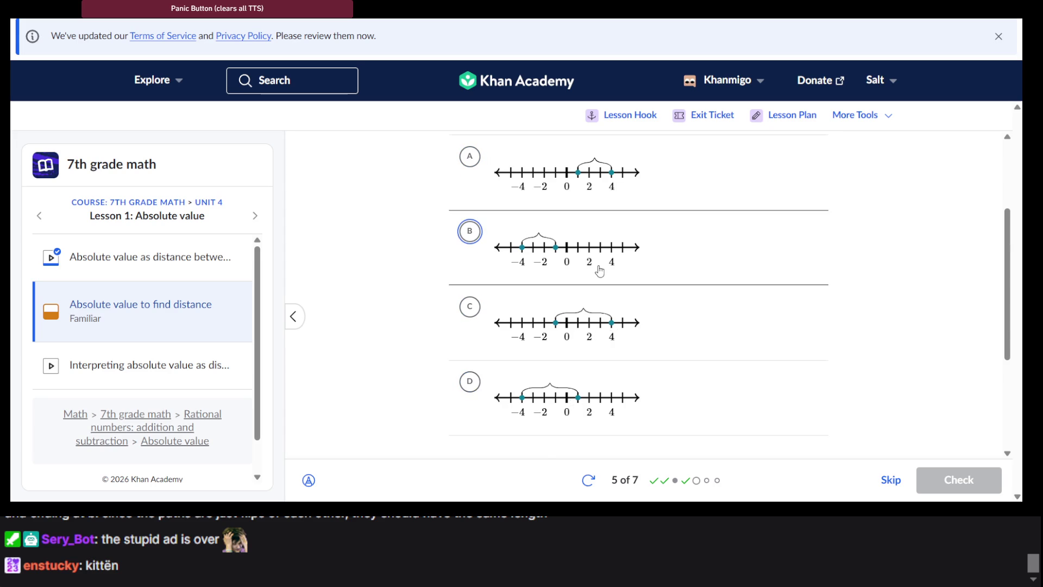
pyautogui.scroll(1, 600, 270)
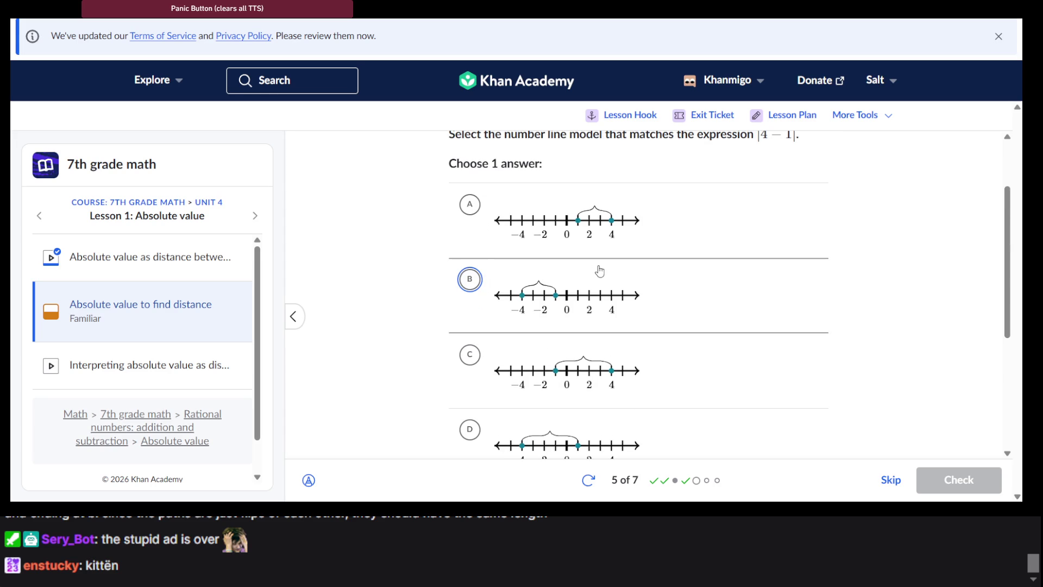
pyautogui.scroll(1, 600, 271)
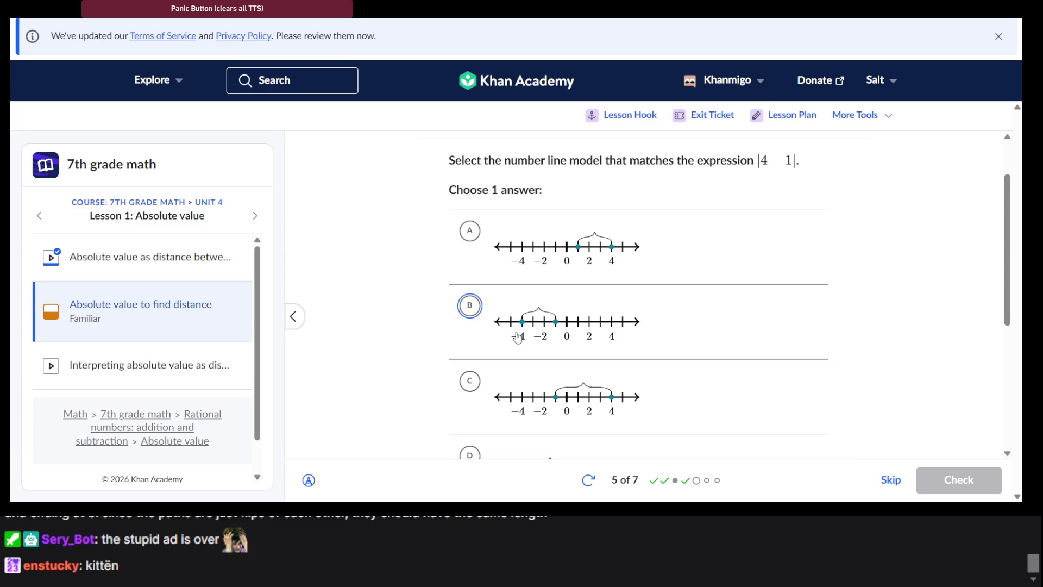
# Step: Choose number line A, get it marked correct, and continue to question 6 of 7
pyautogui.click(614, 251)
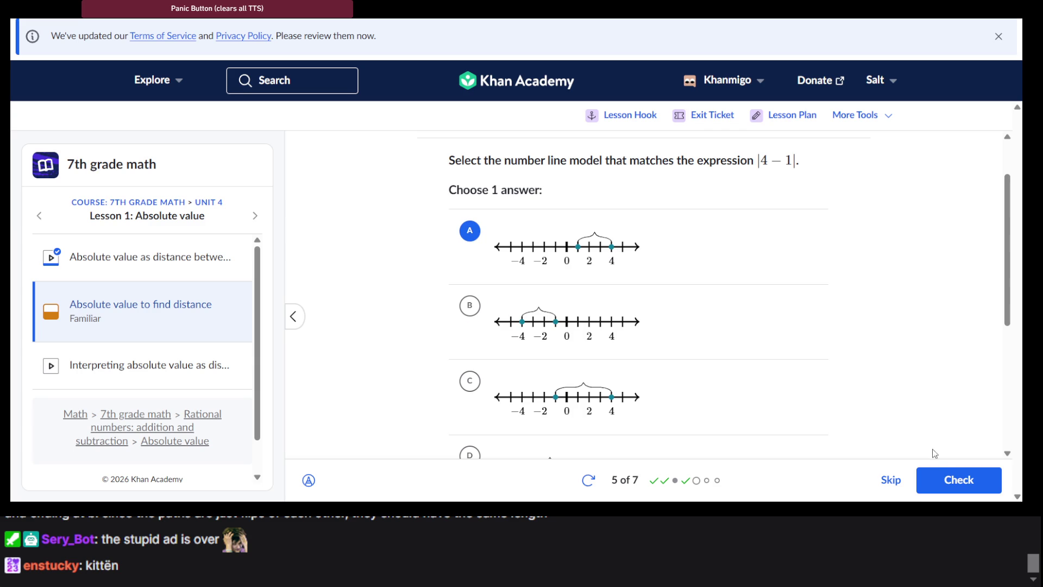
pyautogui.click(949, 482)
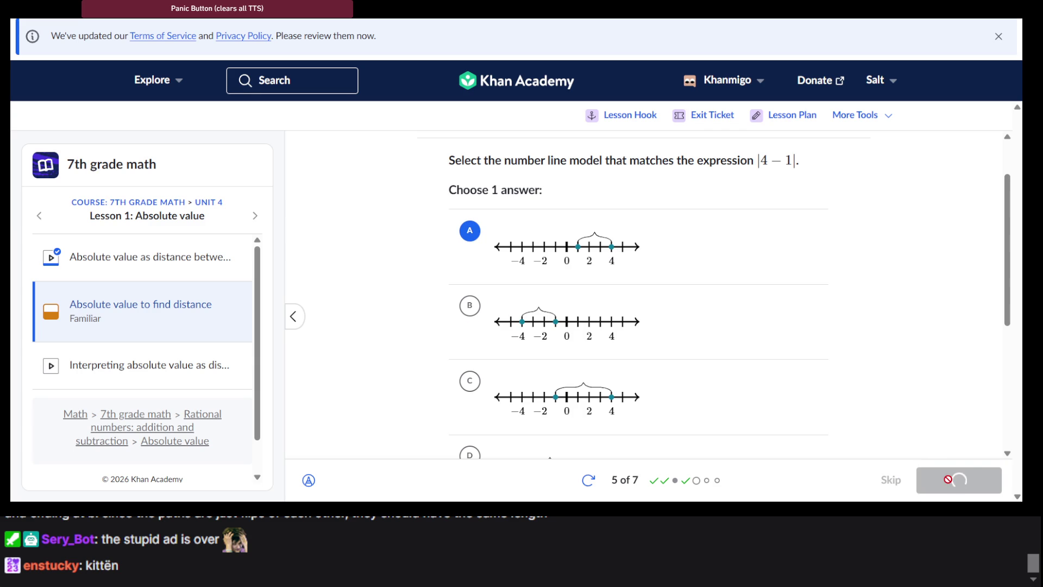
pyautogui.click(949, 483)
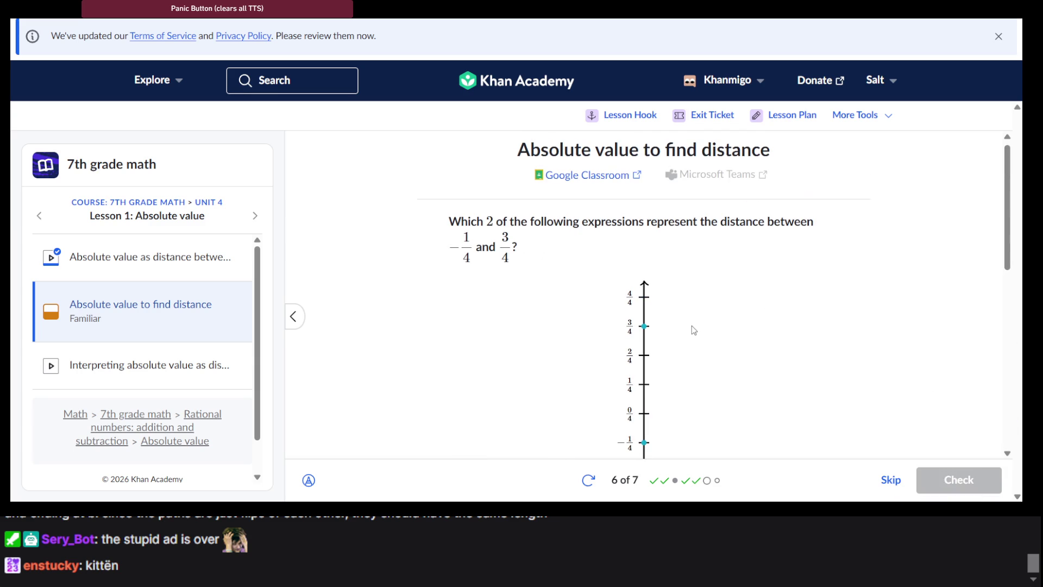
# Step: Select |3/4 + 1/4| and |−1/4 − 3/4| as the two answers for question 6
pyautogui.scroll(-2, 692, 324)
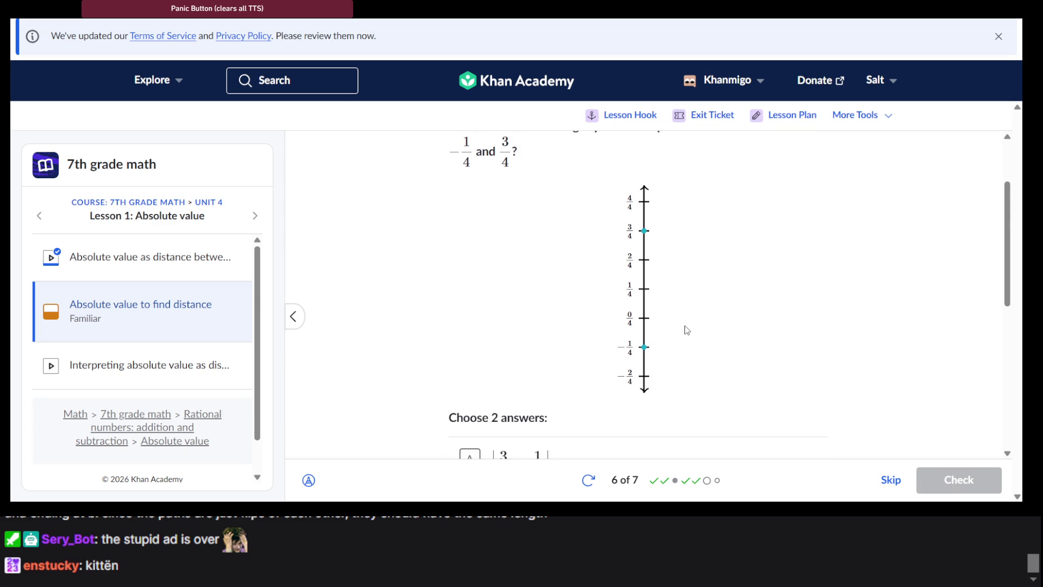
pyautogui.scroll(1, 686, 329)
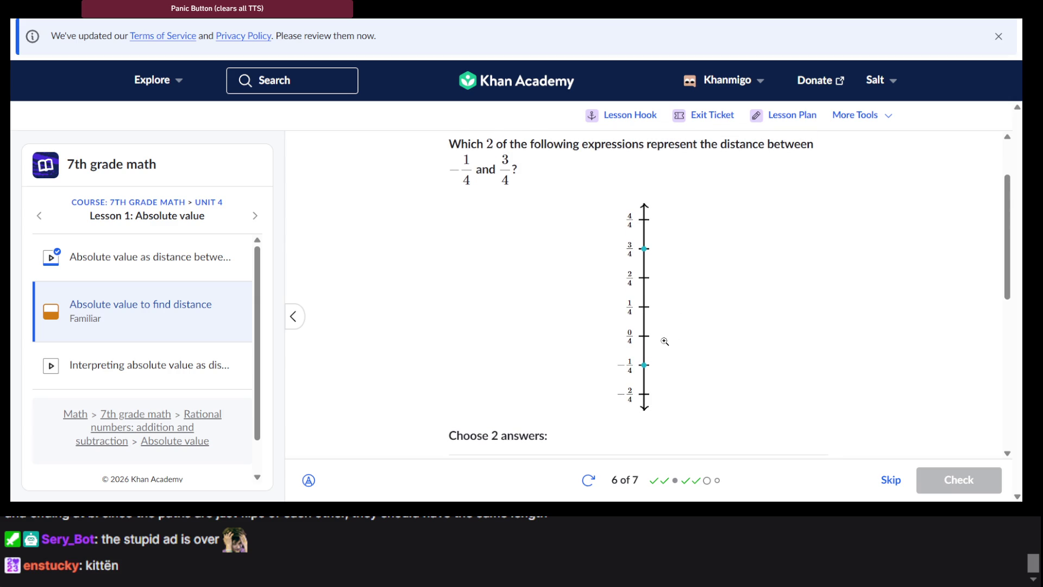
pyautogui.scroll(-1, 664, 341)
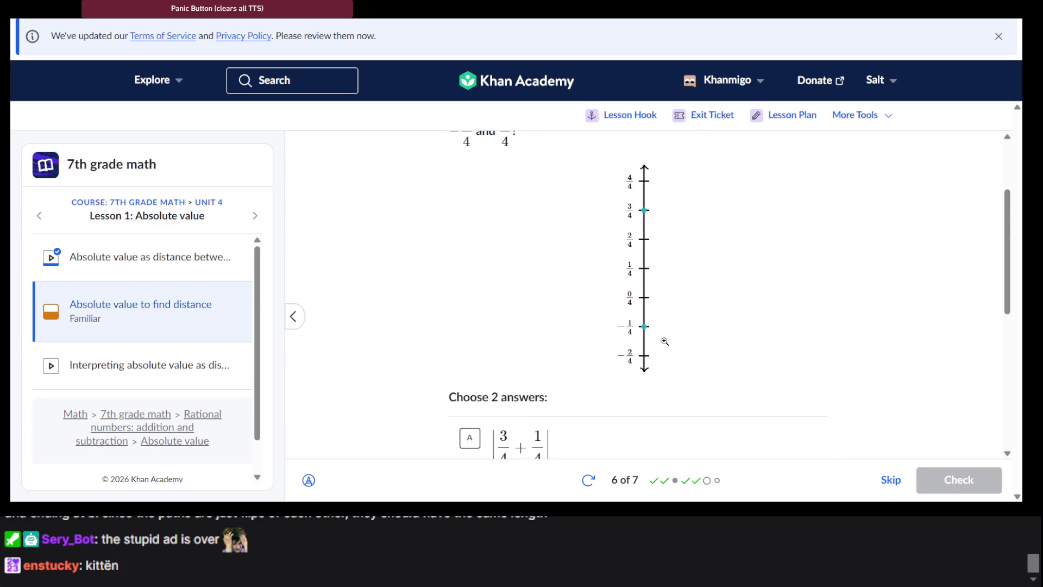
pyautogui.scroll(-2, 664, 341)
pyautogui.scroll(2, 664, 341)
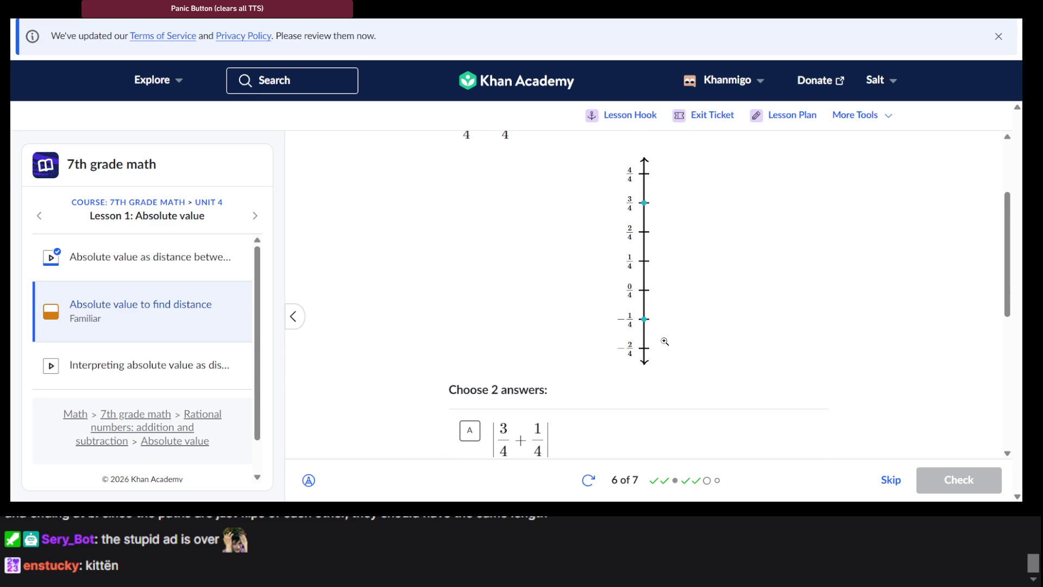
pyautogui.scroll(-4, 664, 341)
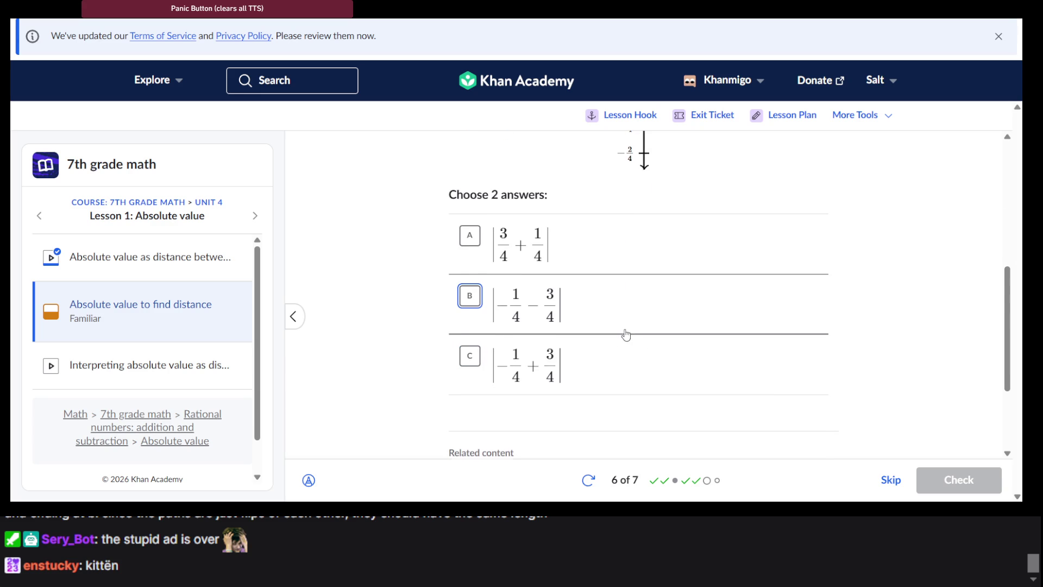
pyautogui.scroll(3, 626, 334)
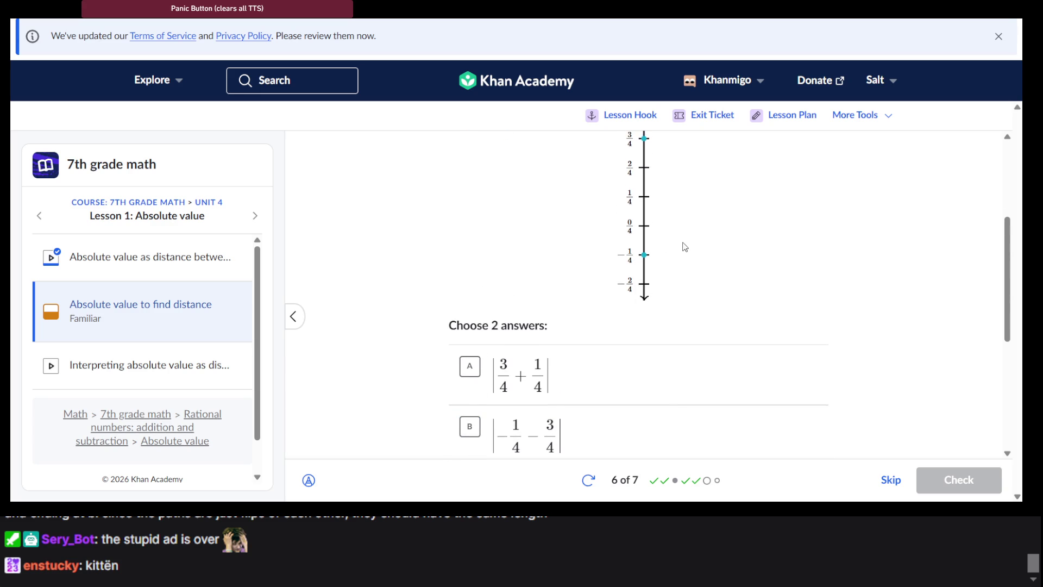
pyautogui.scroll(-2, 566, 367)
pyautogui.click(561, 303)
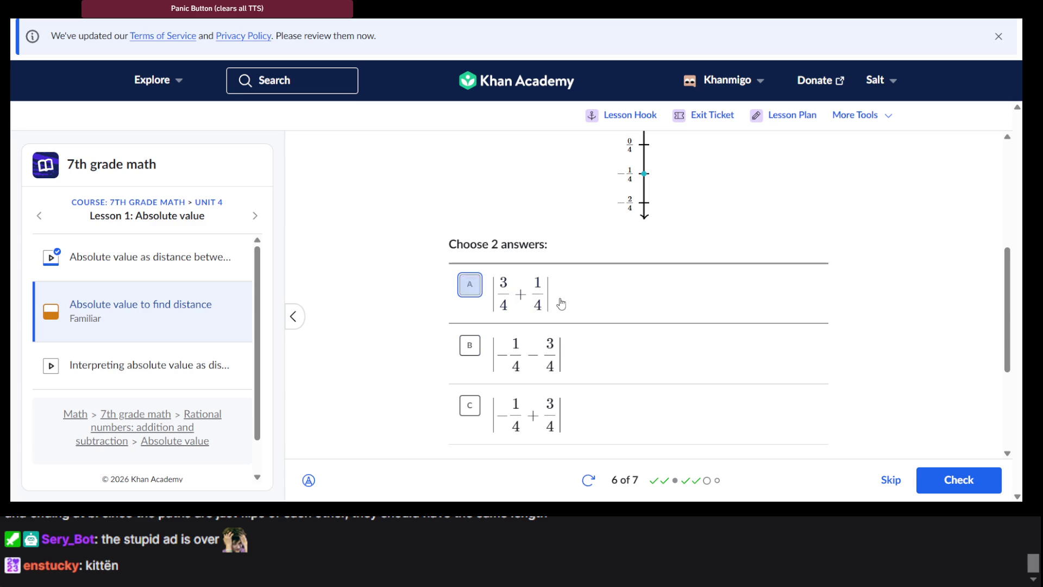
pyautogui.scroll(2, 561, 303)
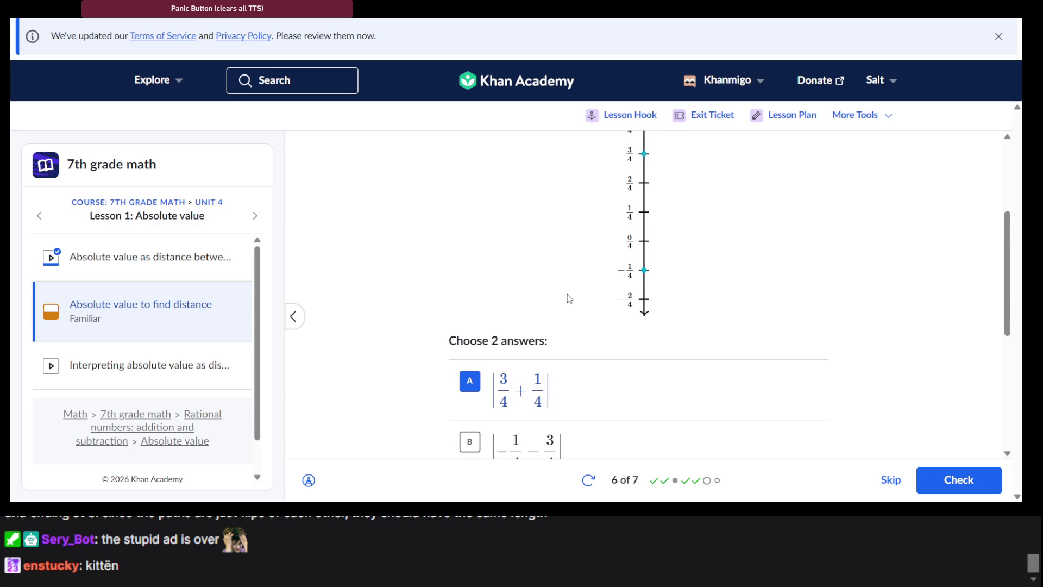
pyautogui.scroll(-3, 554, 322)
pyautogui.click(562, 329)
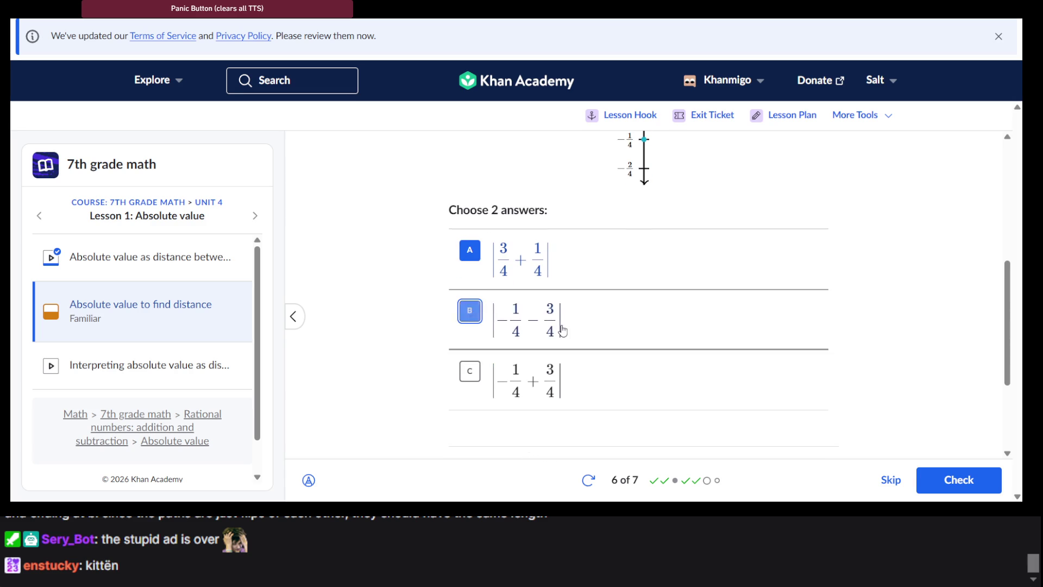
# Step: Check choice B, then advance to question 7 of 7
pyautogui.scroll(5, 562, 329)
pyautogui.scroll(-8, 562, 330)
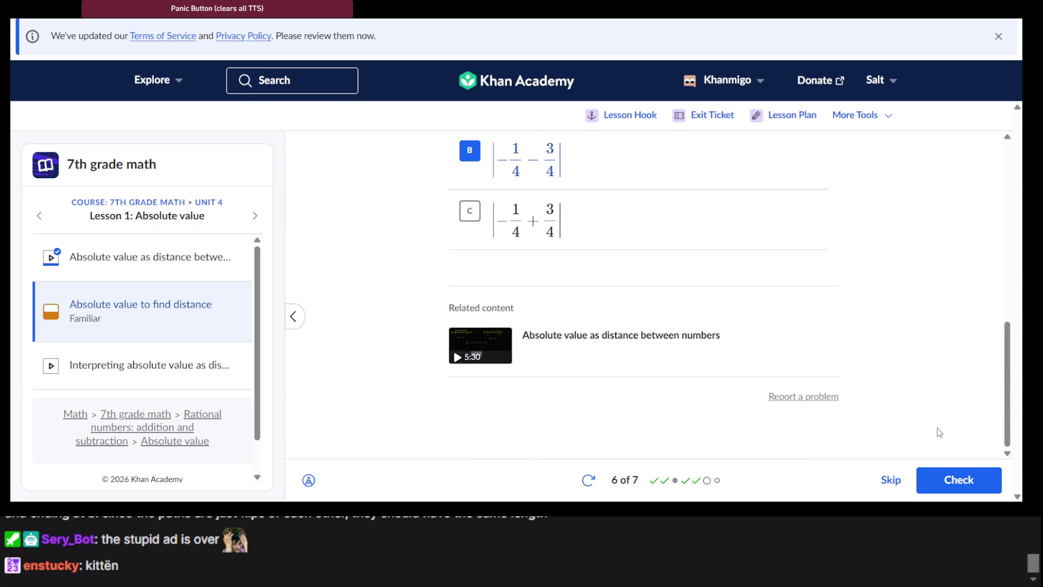
pyautogui.click(942, 475)
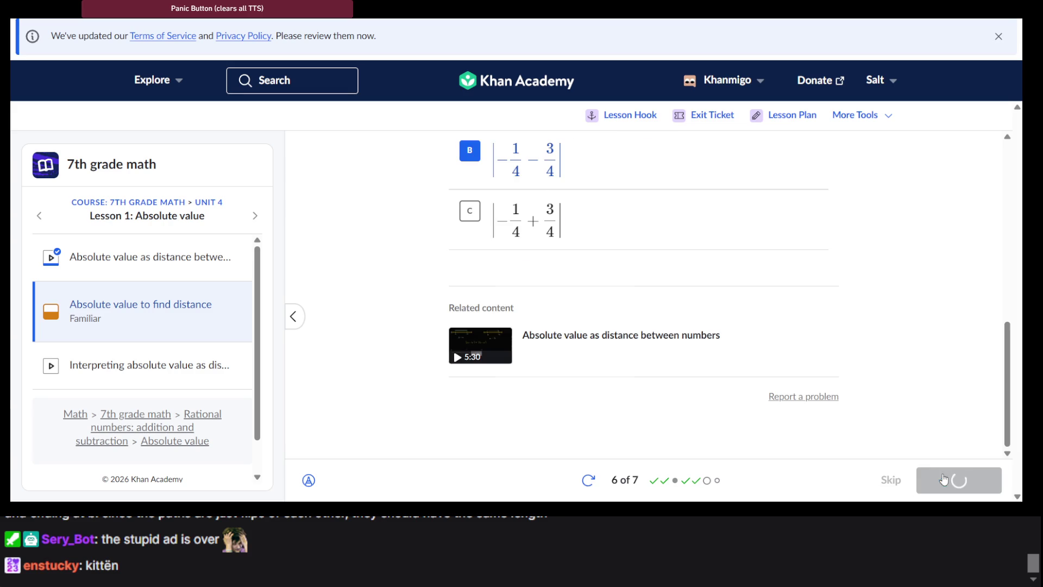
pyautogui.click(956, 480)
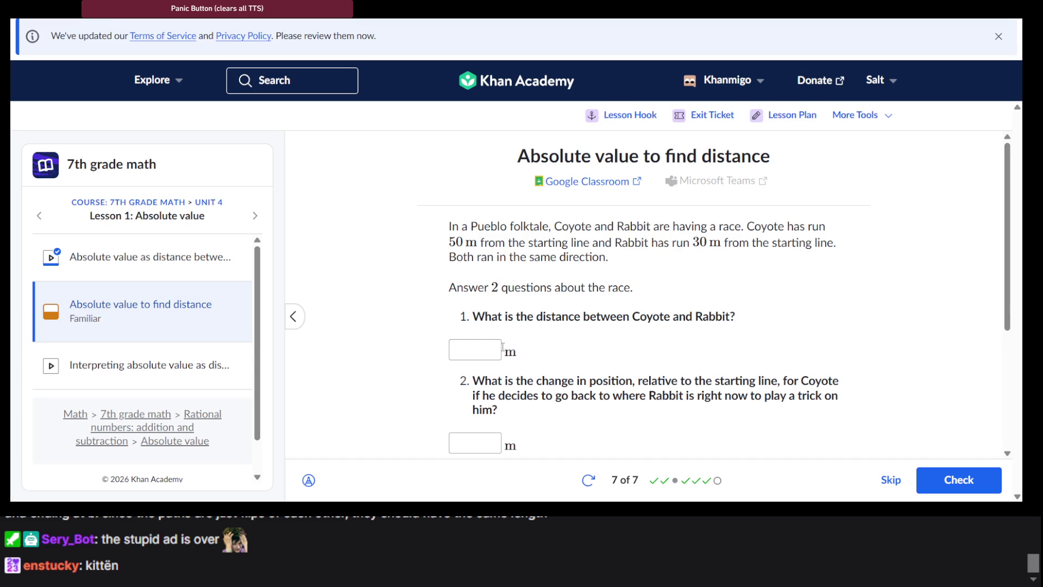
# Step: Enter 20 m as the Coyote–Rabbit distance
pyautogui.click(485, 348)
pyautogui.write('20')
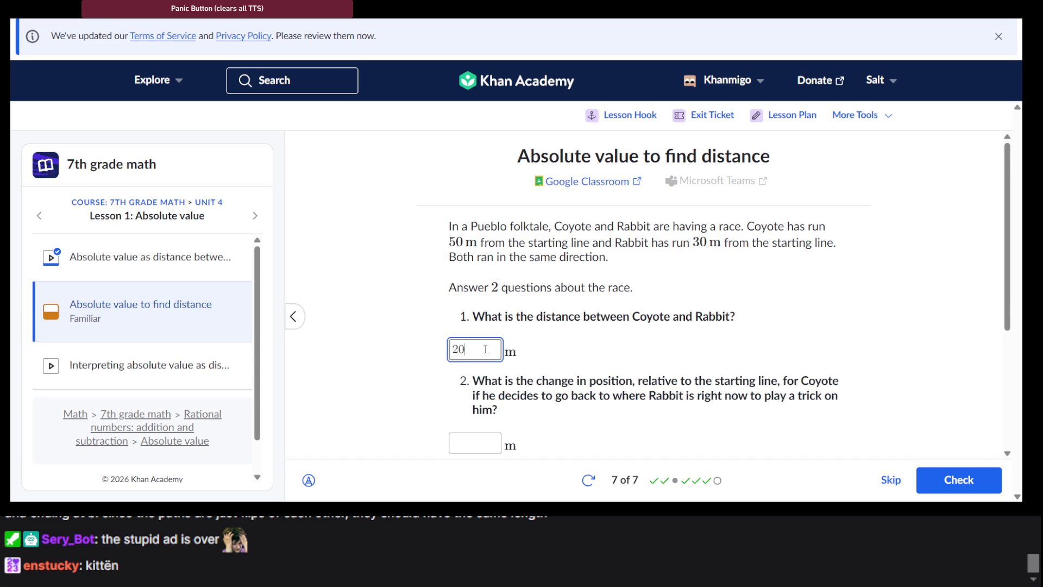
pyautogui.scroll(-1, 485, 349)
pyautogui.click(520, 353)
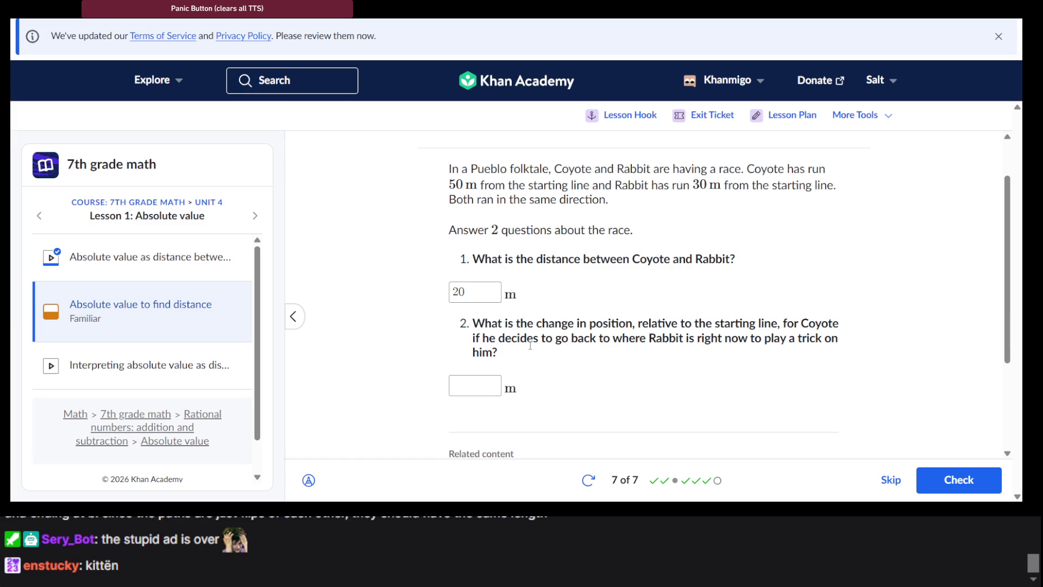
pyautogui.scroll(1, 530, 346)
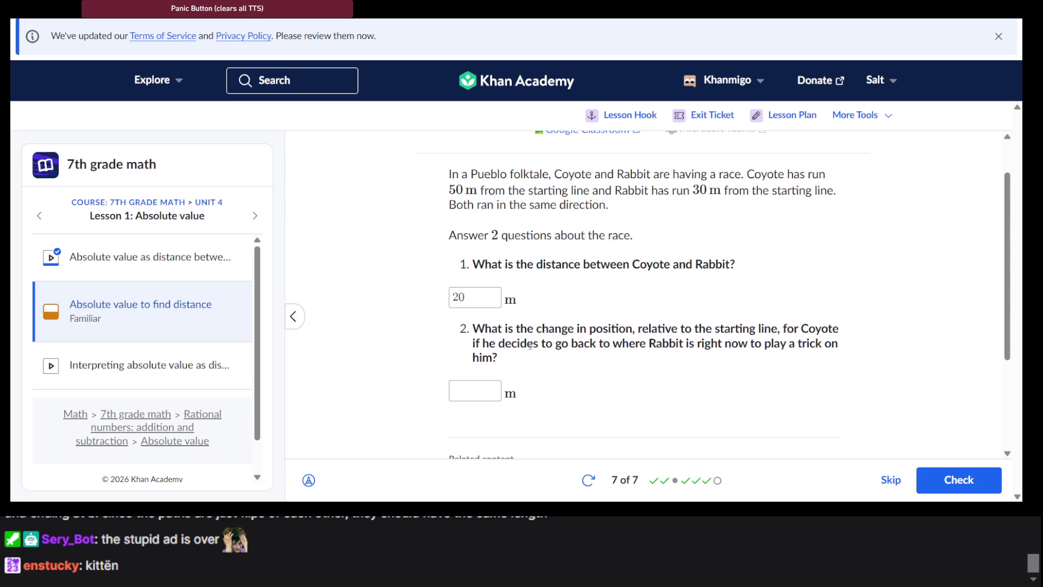
# Step: Enter 30 m as Coyote's change in position and check both answers
pyautogui.click(473, 395)
pyautogui.write('20')
pyautogui.press('BackSpace')
pyautogui.press('BackSpace')
pyautogui.write('30')
pyautogui.click(946, 478)
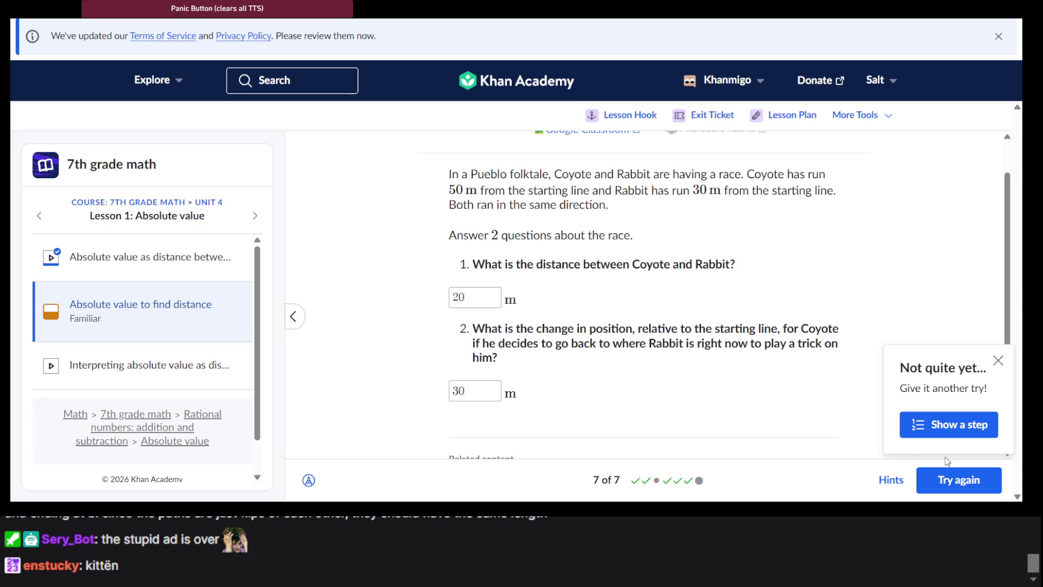
# Step: Reveal hint 1's strategy and hint 2 showing Coyote's change as 30 − 50 = −20 m
pyautogui.click(945, 432)
pyautogui.scroll(-2, 700, 308)
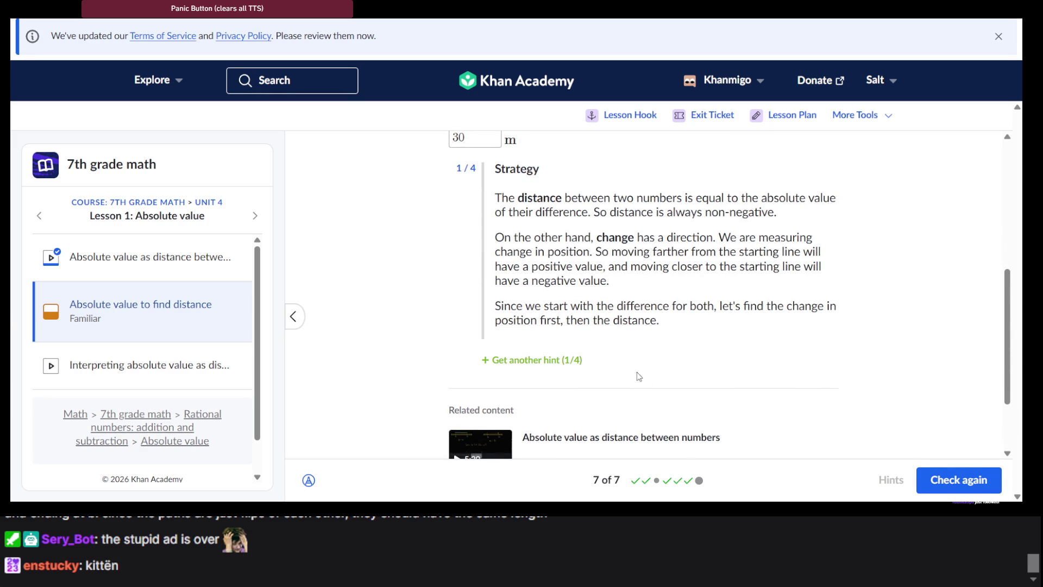
pyautogui.click(559, 362)
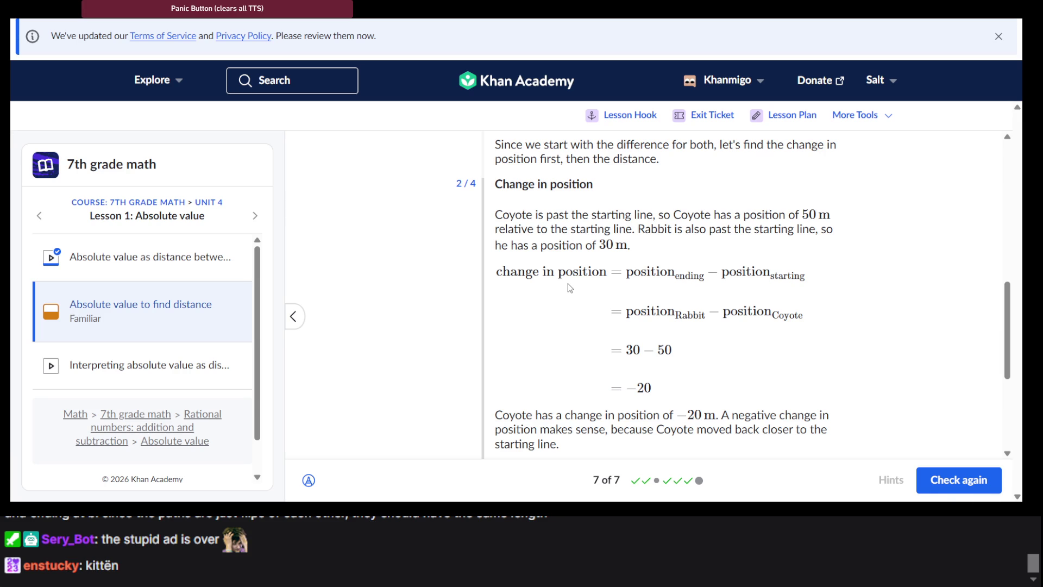
pyautogui.scroll(-2, 570, 288)
pyautogui.scroll(10, 571, 355)
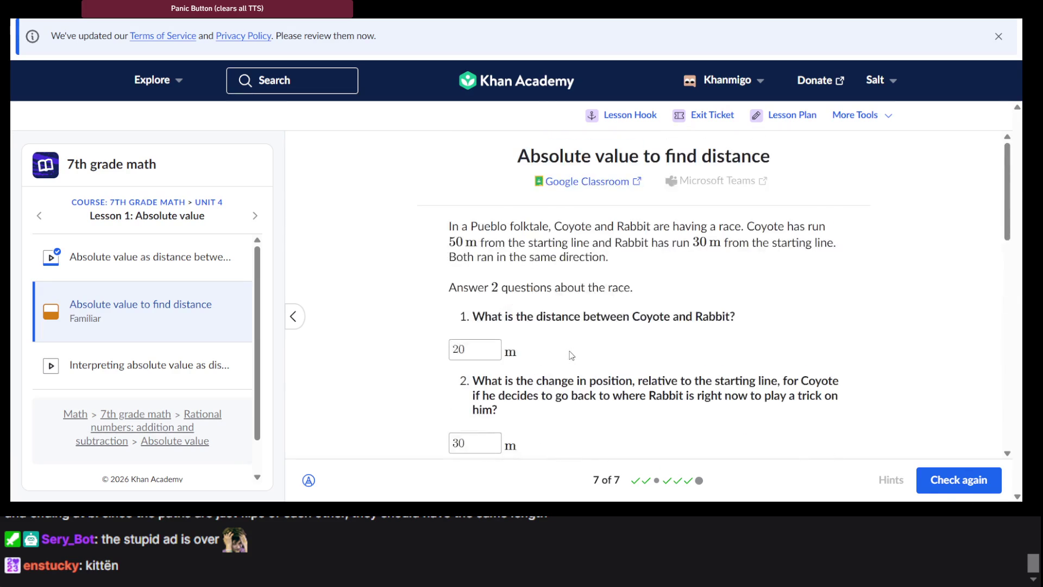
pyautogui.scroll(-10, 572, 355)
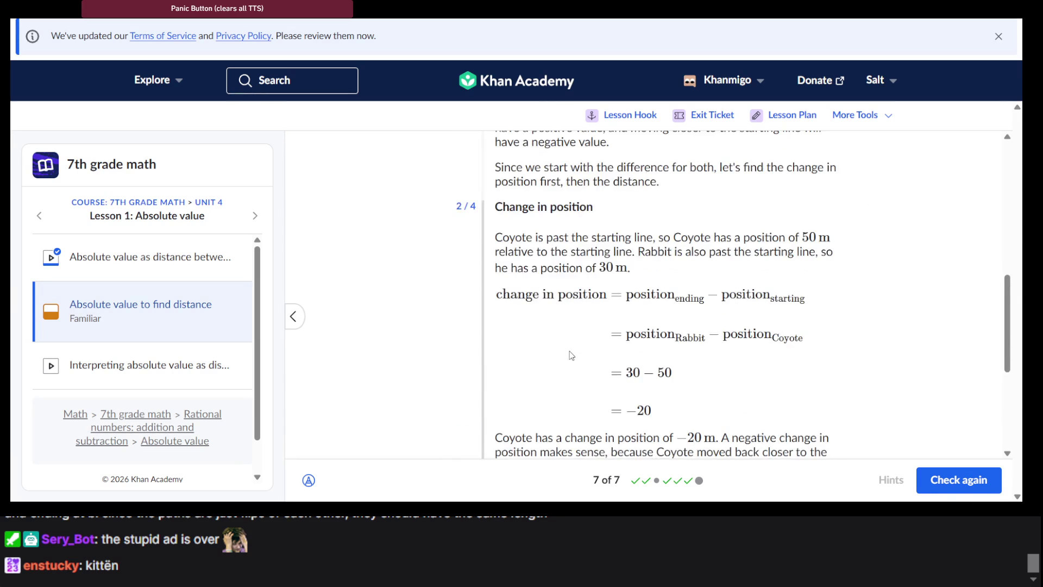
pyautogui.scroll(-3, 572, 355)
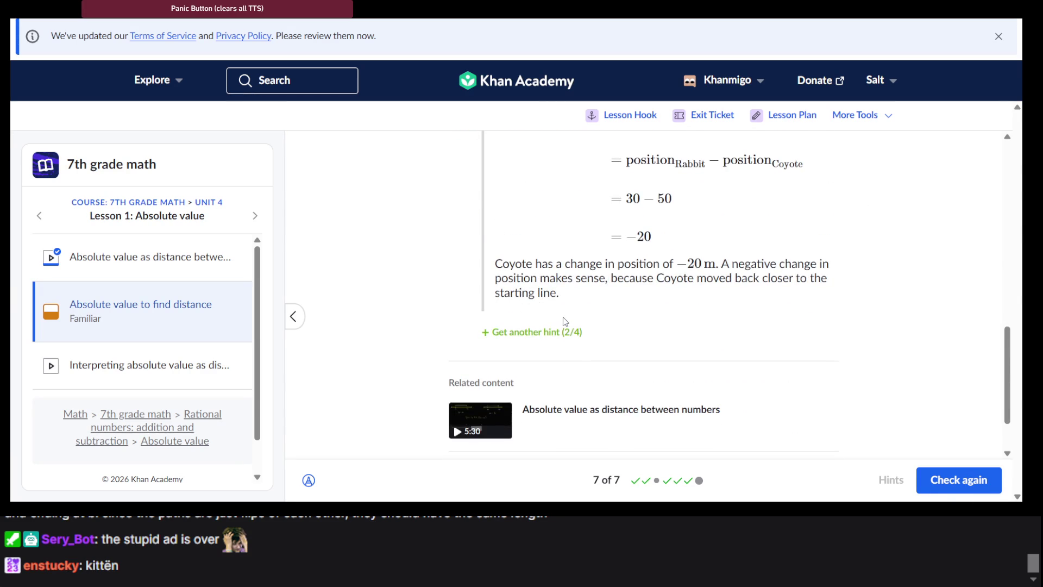
pyautogui.scroll(4, 565, 321)
pyautogui.scroll(10, 565, 321)
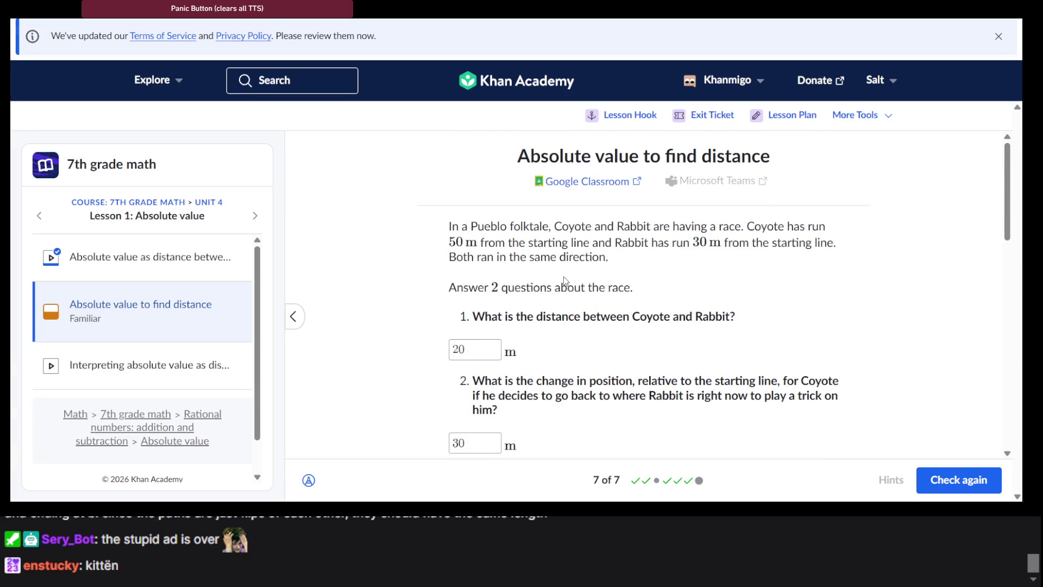
# Step: Reread the race question, highlighting the wording of its second part
pyautogui.scroll(-7, 565, 280)
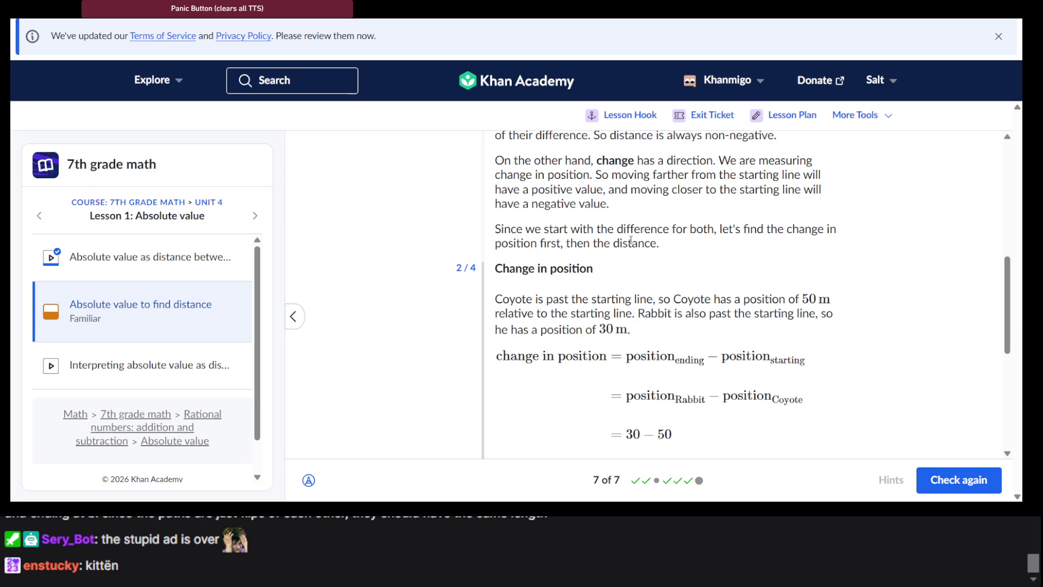
pyautogui.scroll(-2, 596, 259)
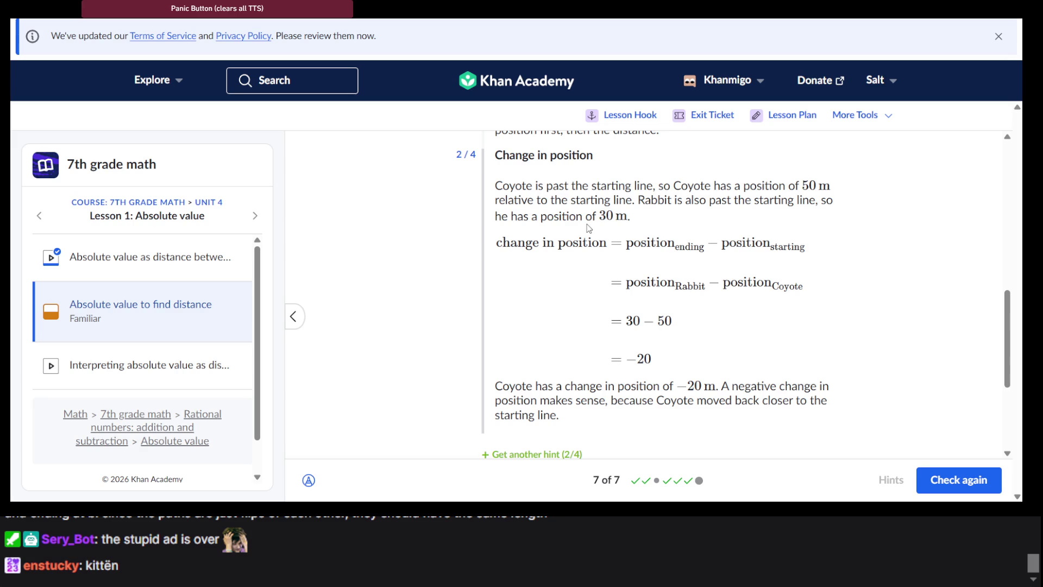
pyautogui.scroll(-1, 635, 241)
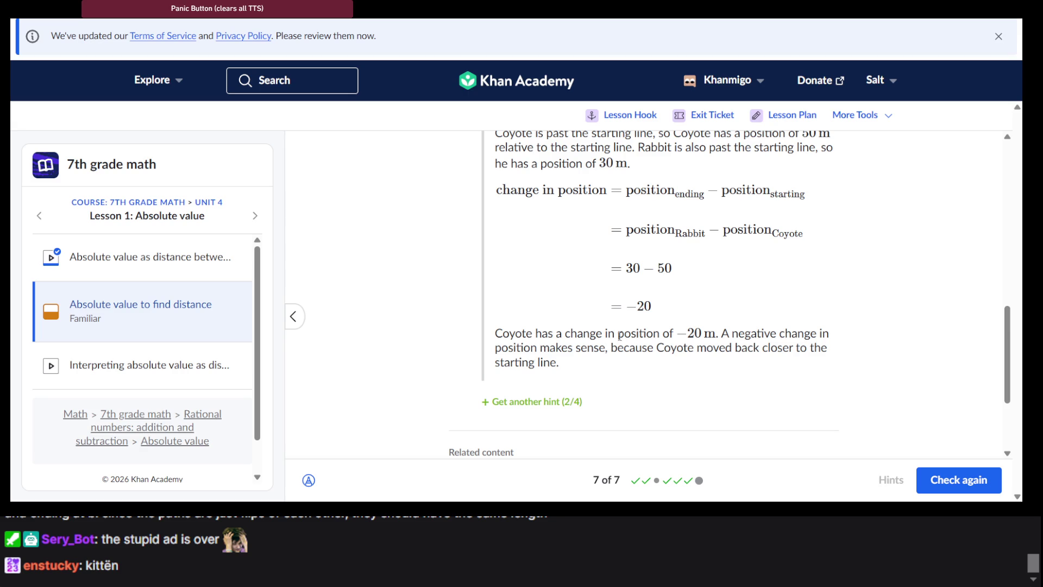
pyautogui.scroll(10, 614, 345)
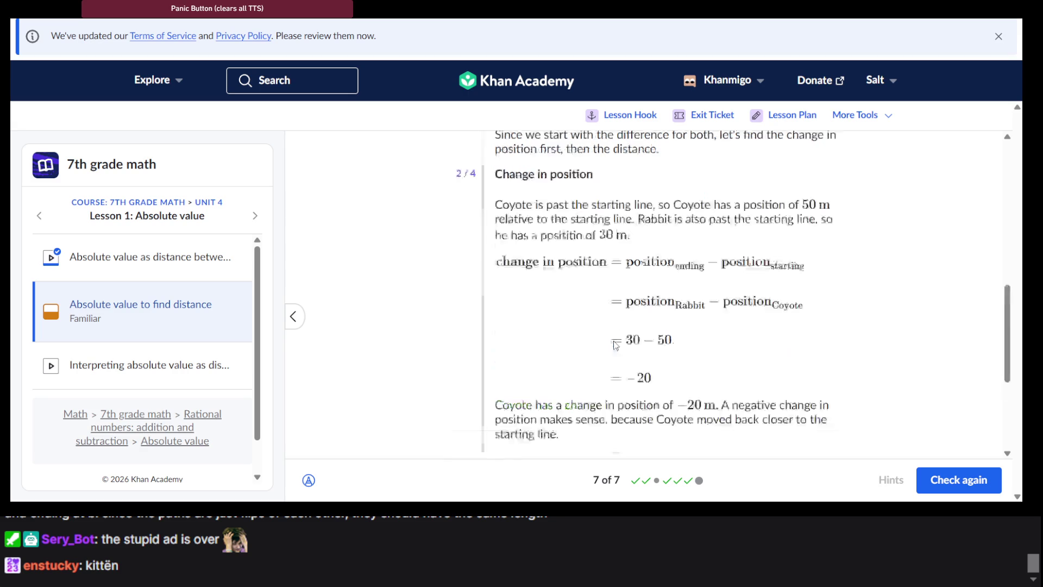
pyautogui.scroll(-2, 650, 263)
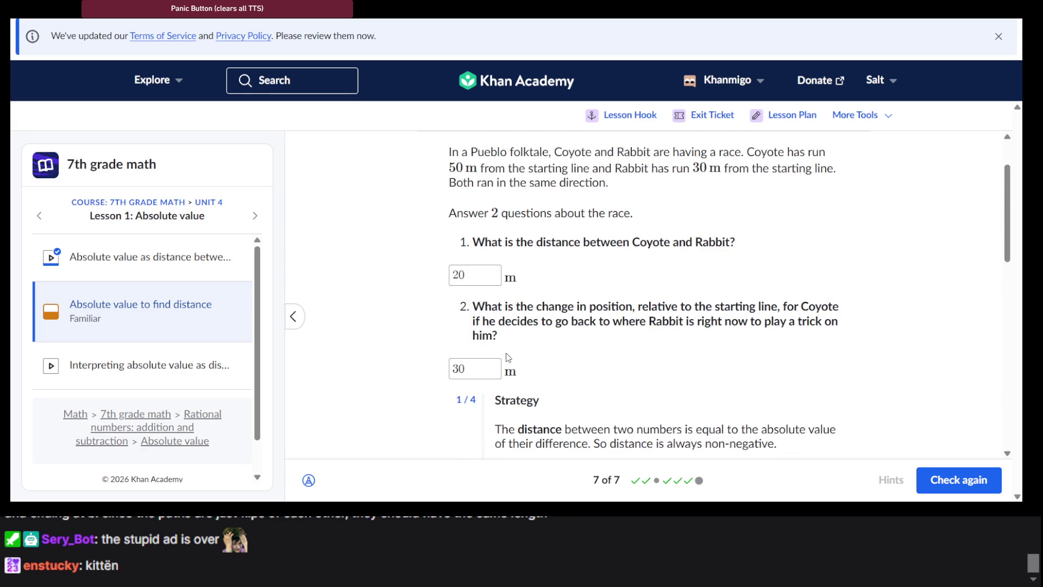
pyautogui.tripleClick(540, 318)
pyautogui.scroll(-3, 540, 318)
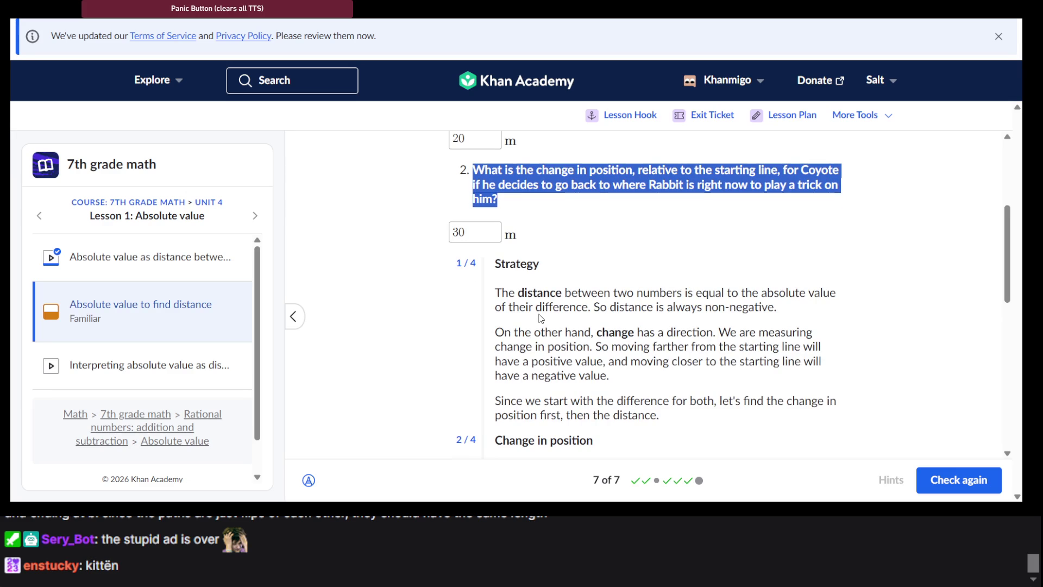
pyautogui.scroll(3, 541, 318)
pyautogui.moveTo(637, 344); pyautogui.dragTo(780, 344)
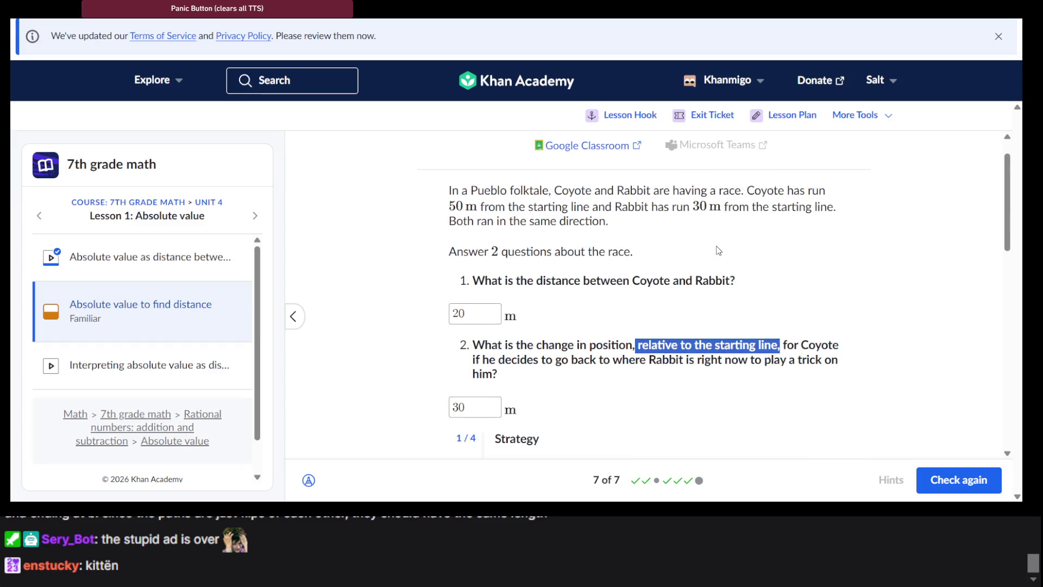
pyautogui.scroll(-1, 714, 249)
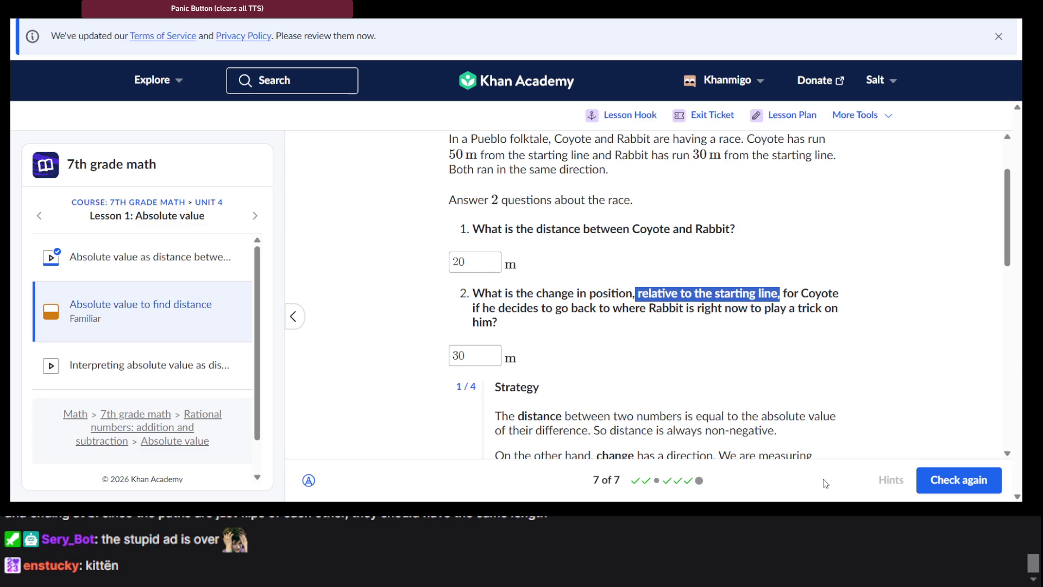
pyautogui.scroll(-7, 556, 382)
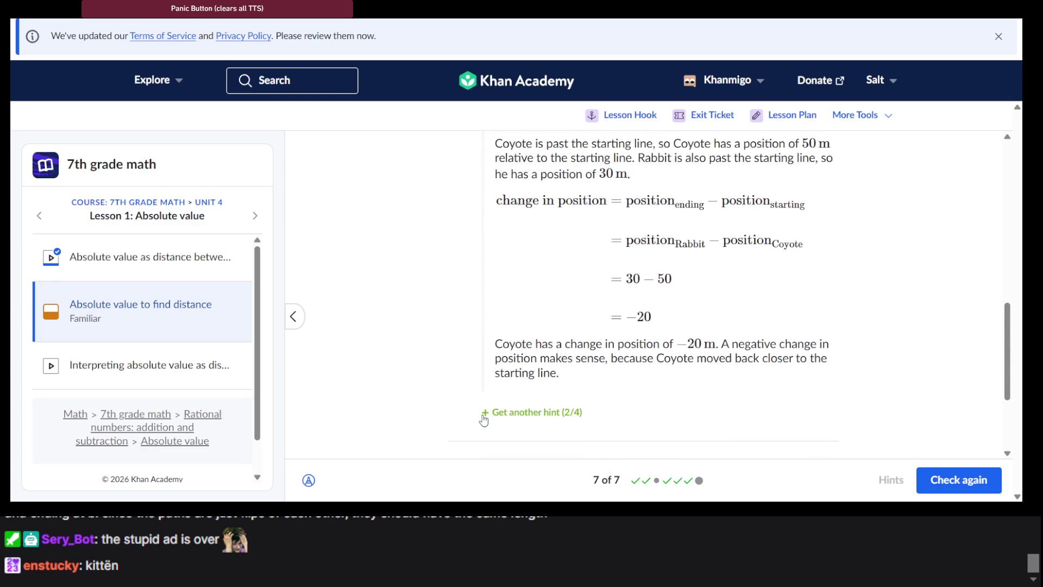
pyautogui.scroll(-3, 479, 416)
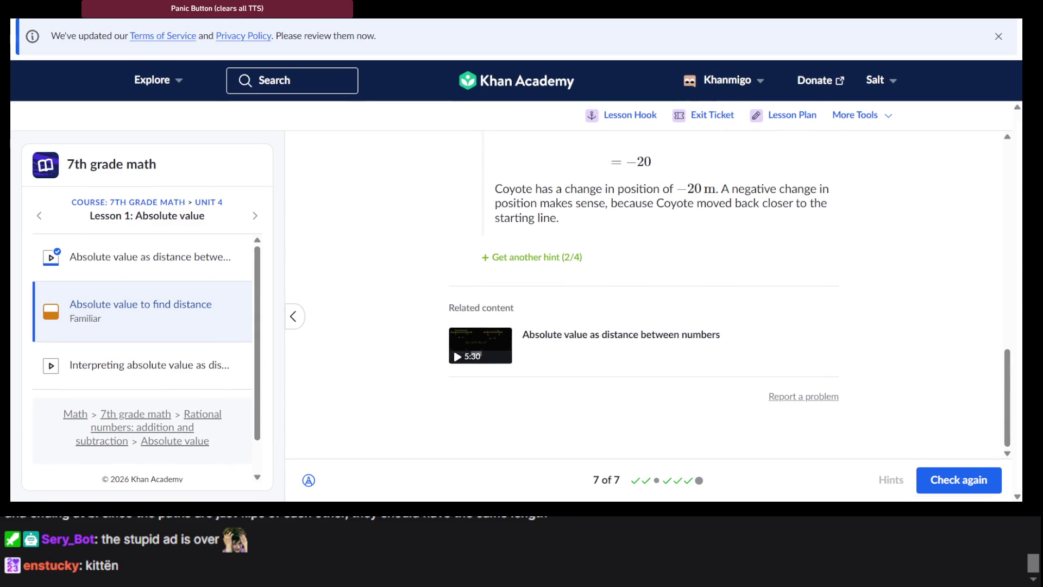
pyautogui.scroll(10, 622, 323)
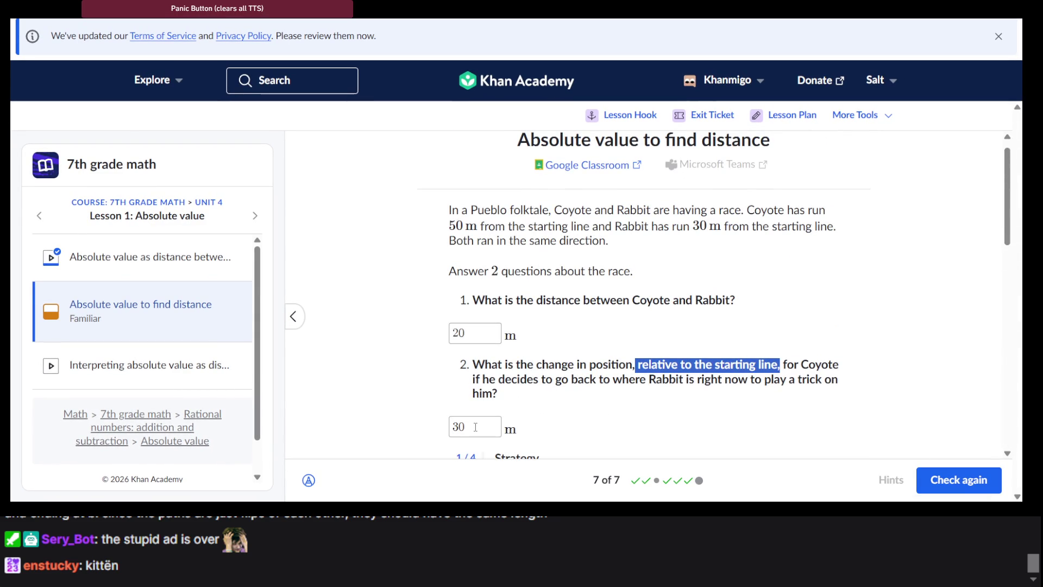
# Step: Replace 30 m with −20 m for Coyote's change, submit, and view the 5/7 summary
pyautogui.doubleClick(474, 428)
pyautogui.write('-')
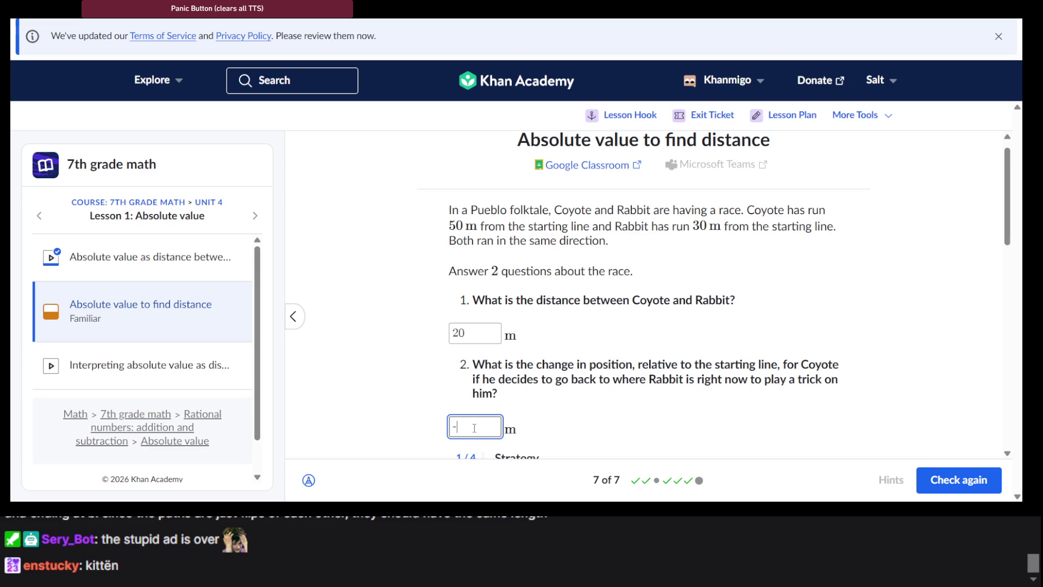
pyautogui.write('20')
pyautogui.press('Return')
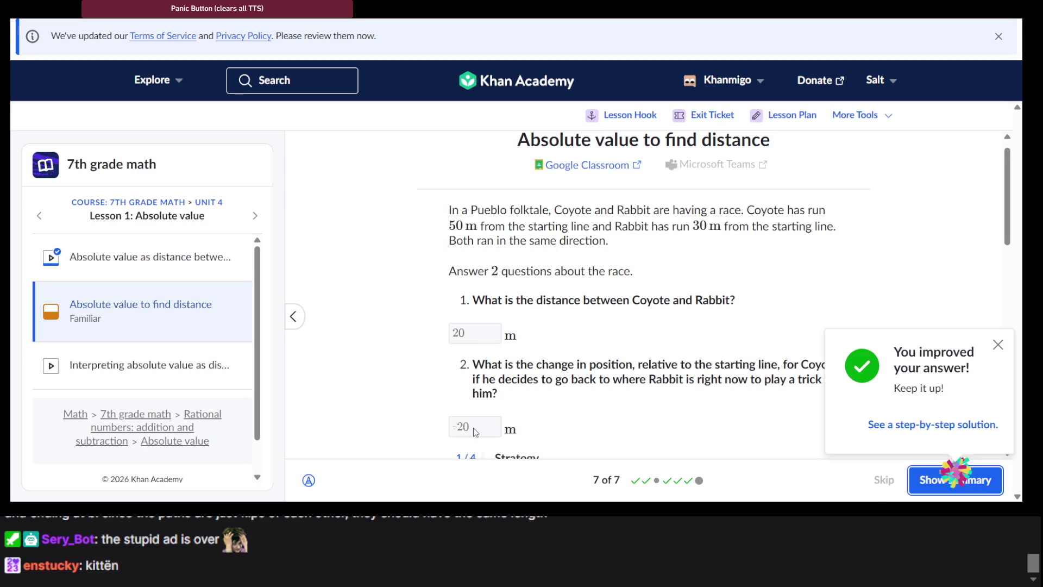
pyautogui.scroll(-3, 673, 381)
pyautogui.scroll(-5, 674, 382)
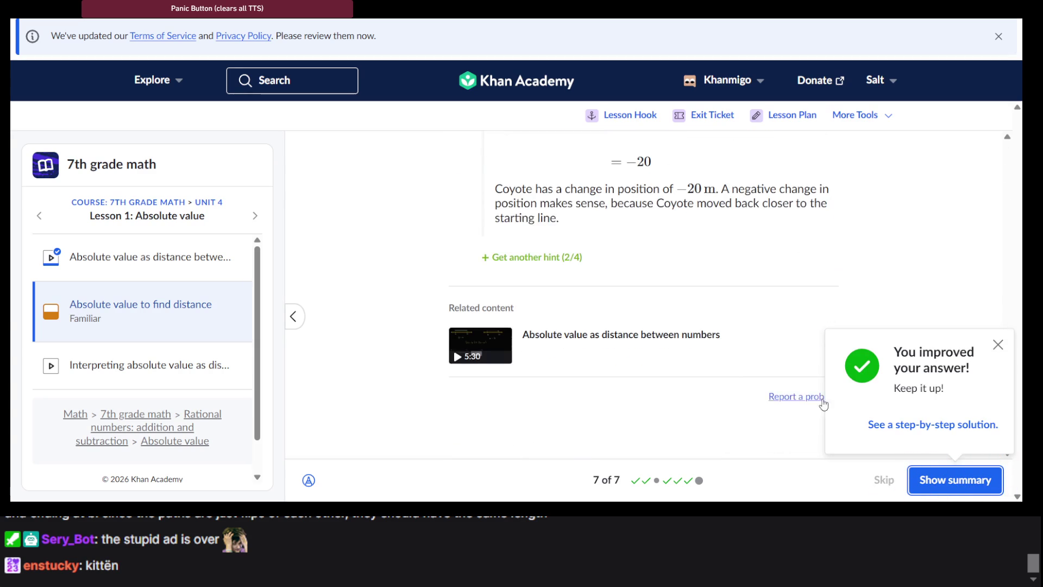
pyautogui.click(944, 478)
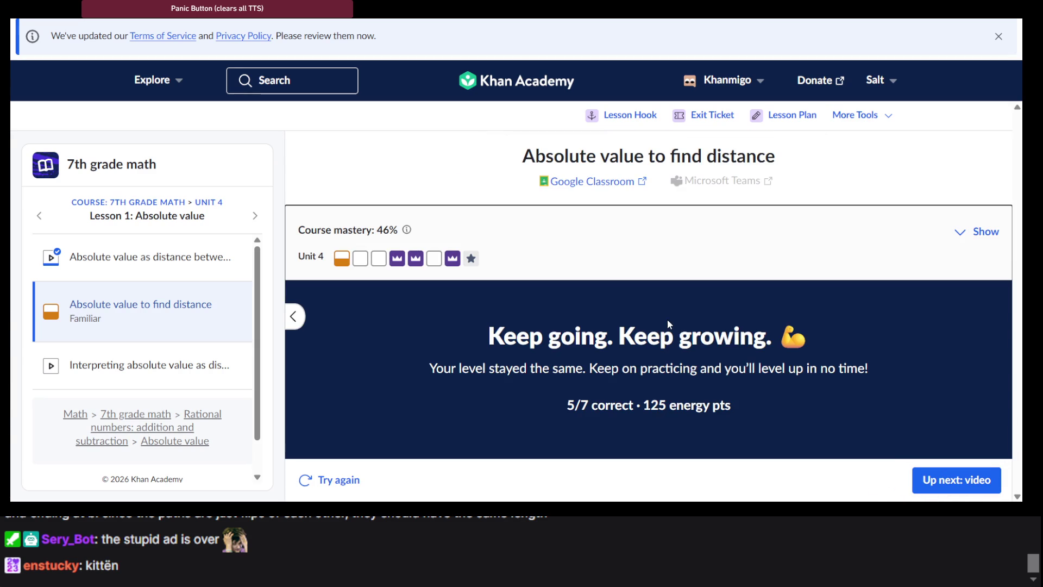
# Step: Expand Course mastery to show each unit's progress squares, with Unit 4 up next
pyautogui.moveTo(340, 265)
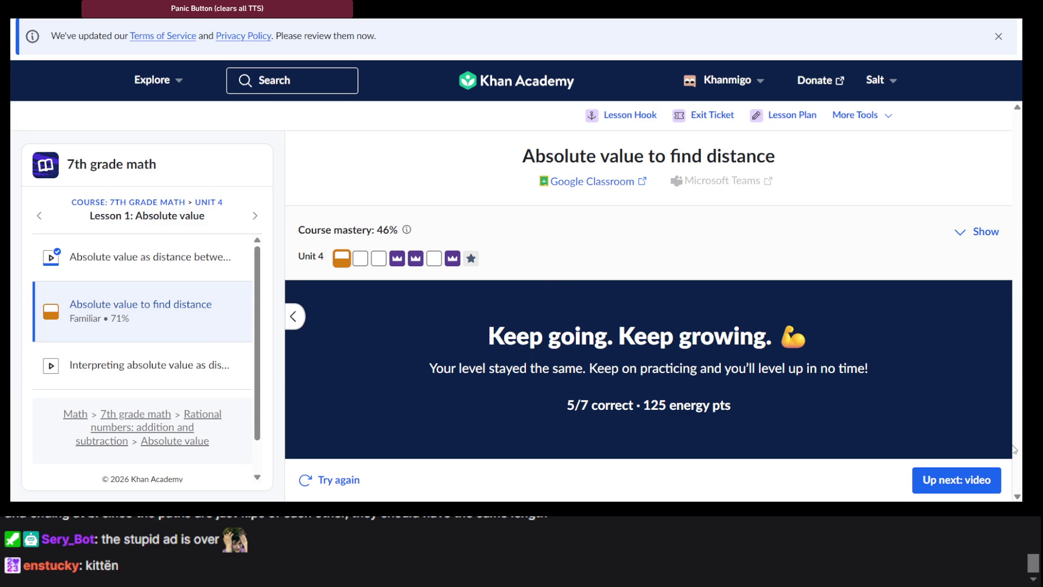
pyautogui.click(342, 259)
pyautogui.scroll(-3, 454, 304)
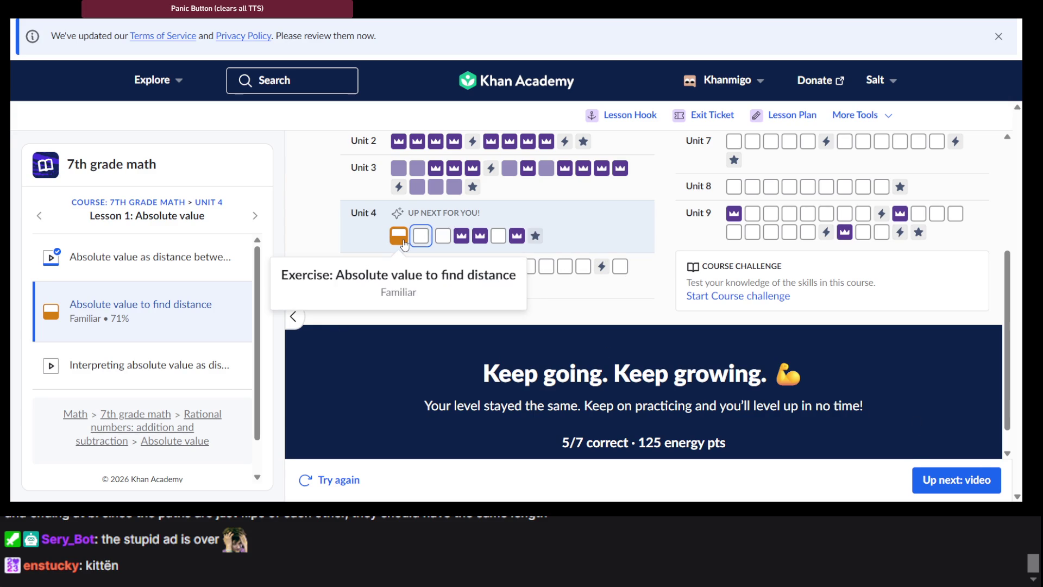
pyautogui.scroll(-1, 708, 367)
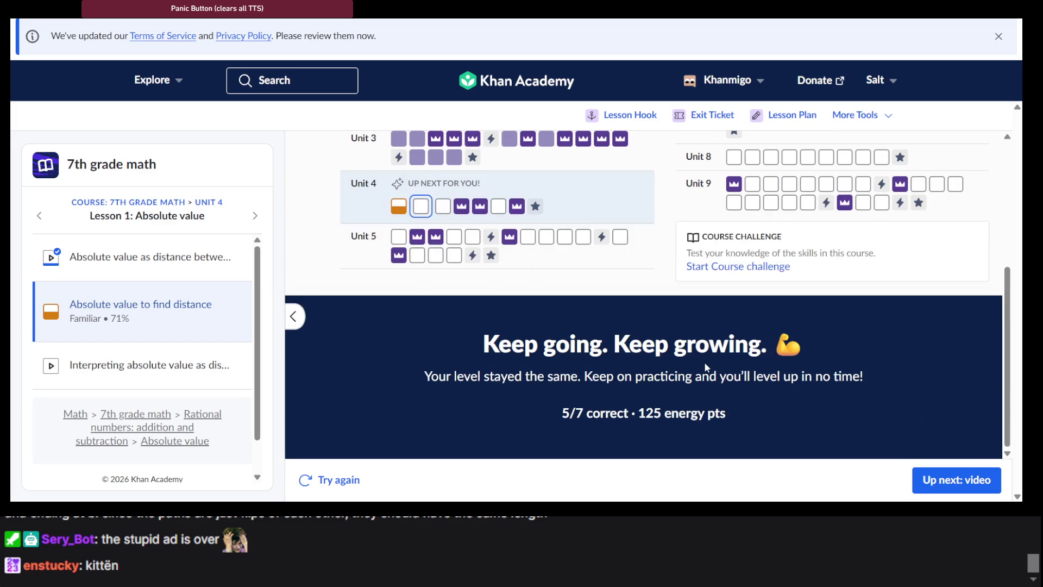
pyautogui.click(955, 480)
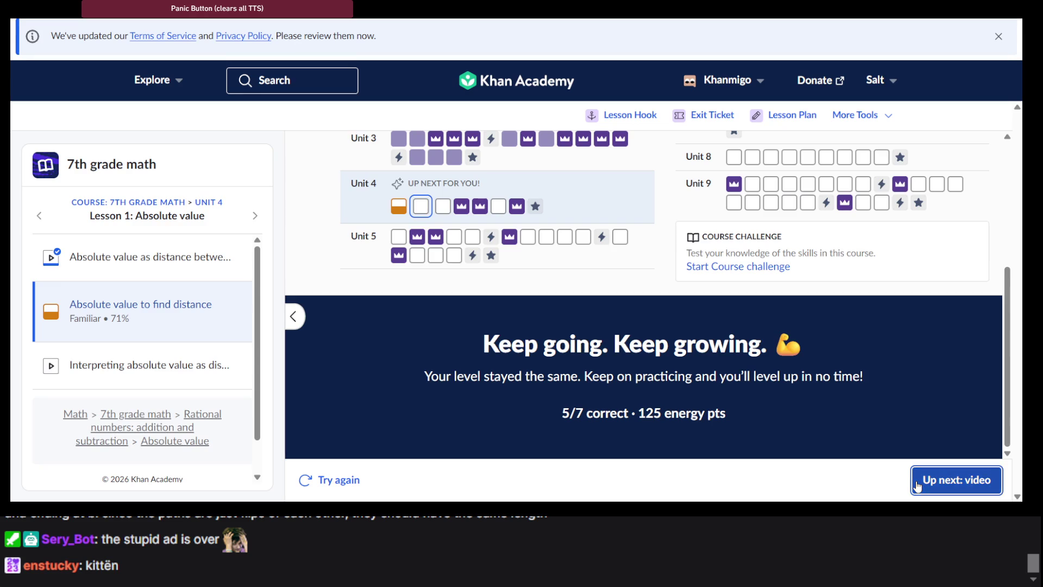
# Step: Restart the Absolute value to find distance practice at question 1, |4 − 1|
pyautogui.click(155, 318)
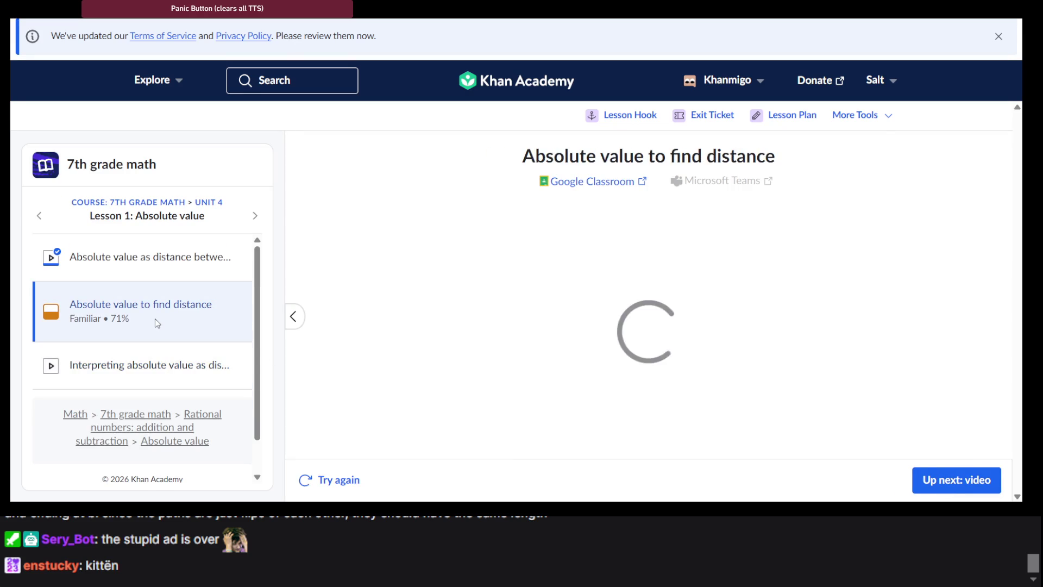
pyautogui.click(973, 479)
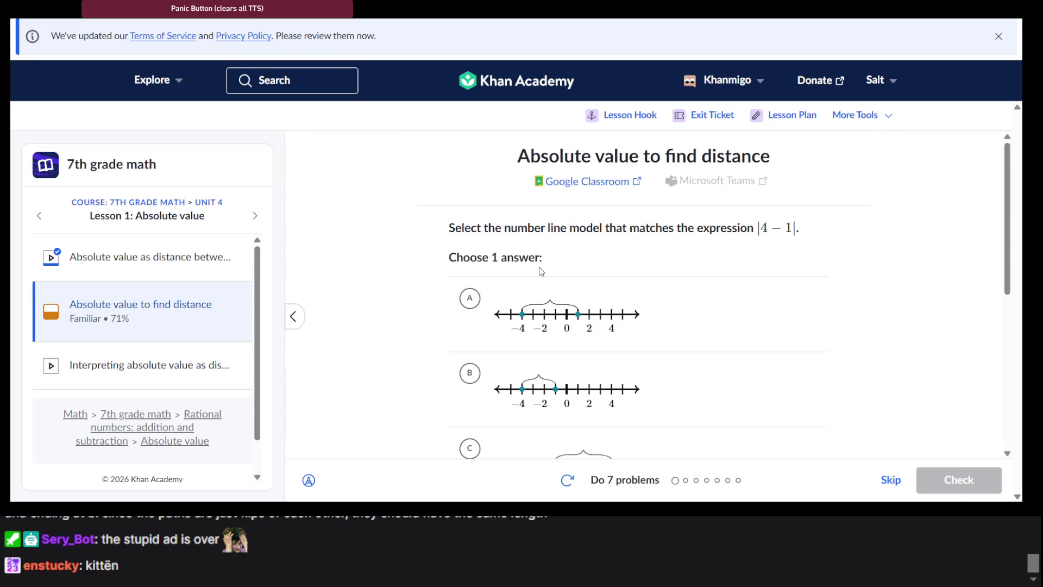
pyautogui.scroll(-3, 541, 271)
pyautogui.scroll(2, 541, 271)
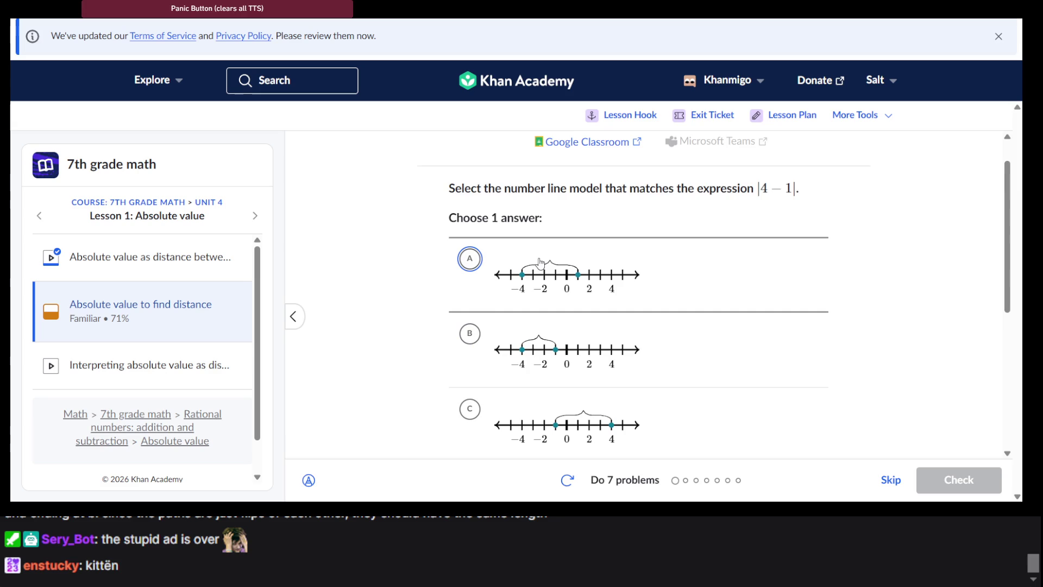
pyautogui.scroll(-2, 541, 264)
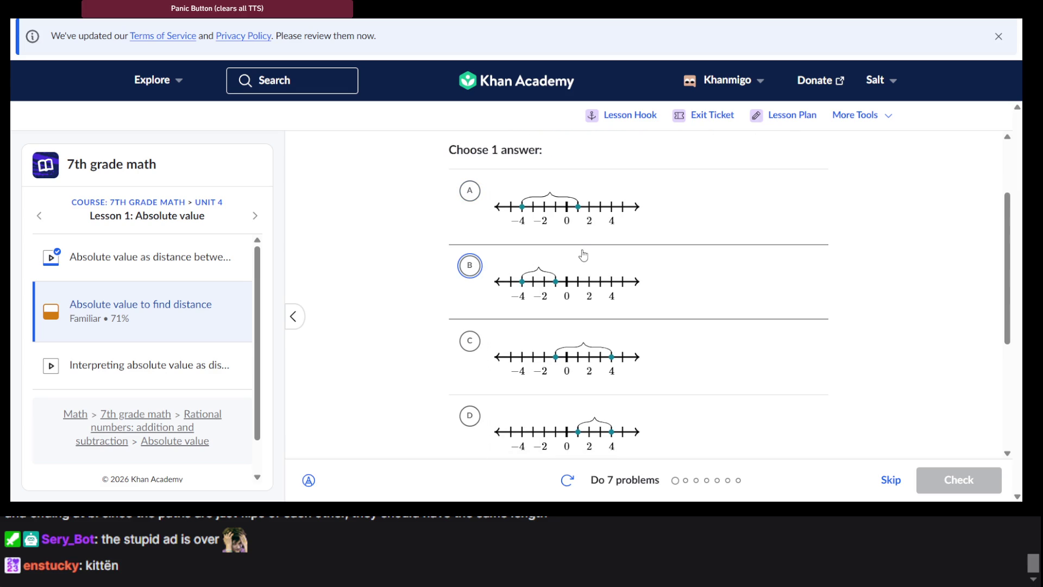
pyautogui.scroll(-4, 580, 253)
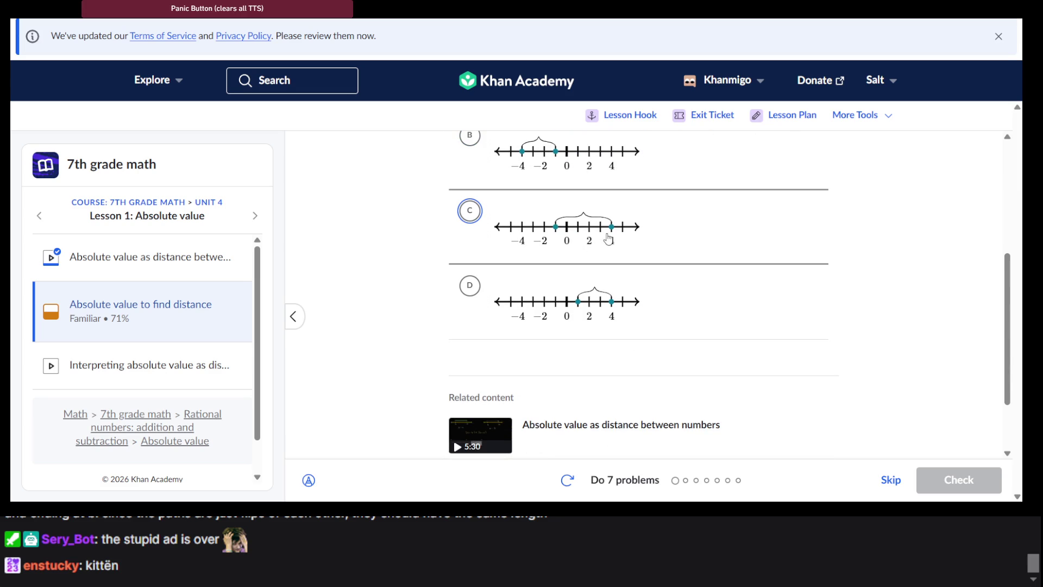
pyautogui.scroll(4, 609, 239)
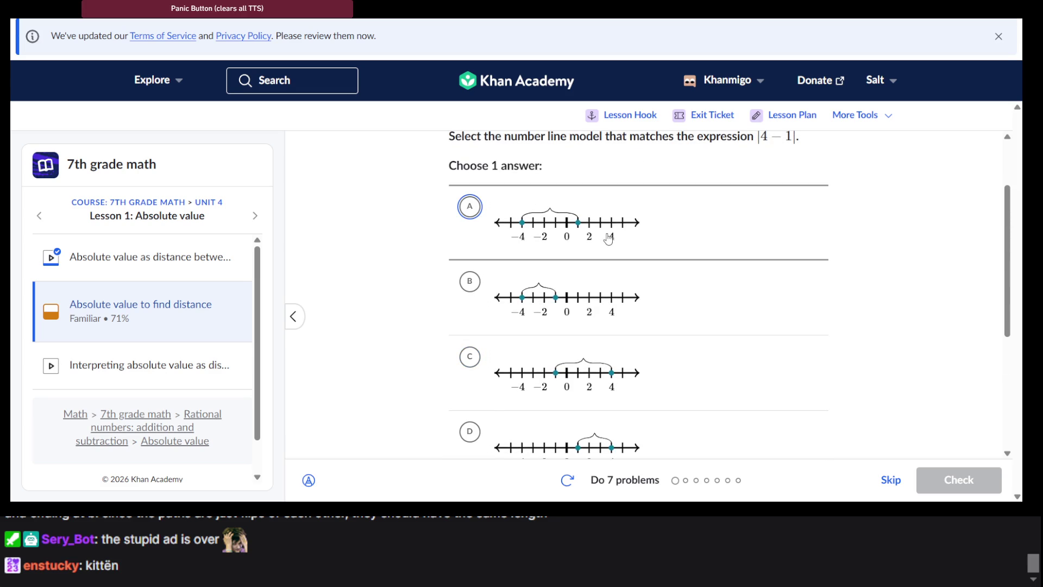
pyautogui.scroll(-5, 609, 239)
pyautogui.scroll(8, 608, 239)
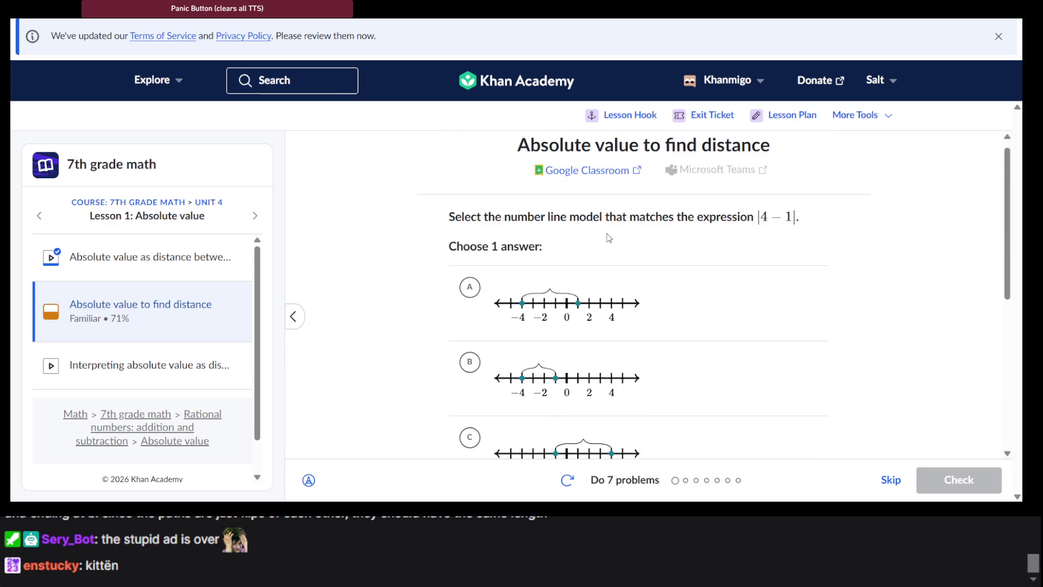
pyautogui.scroll(-5, 608, 238)
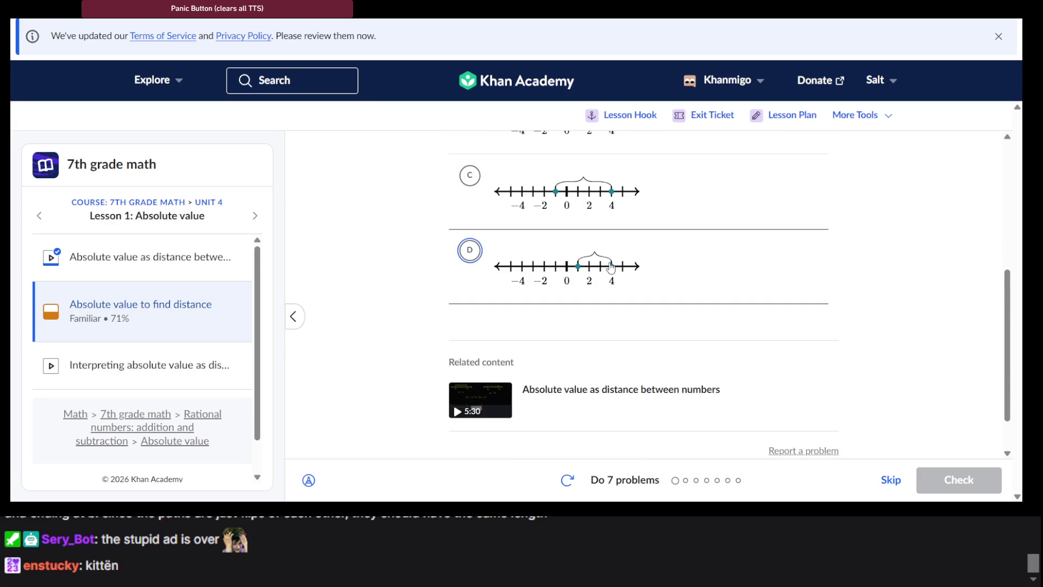
pyautogui.scroll(4, 611, 266)
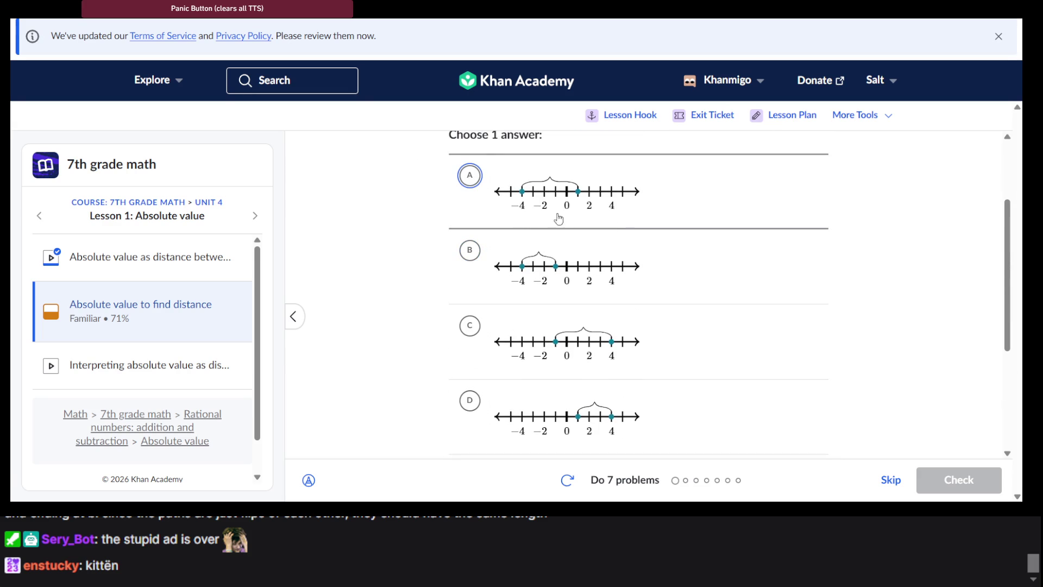
pyautogui.scroll(-4, 525, 215)
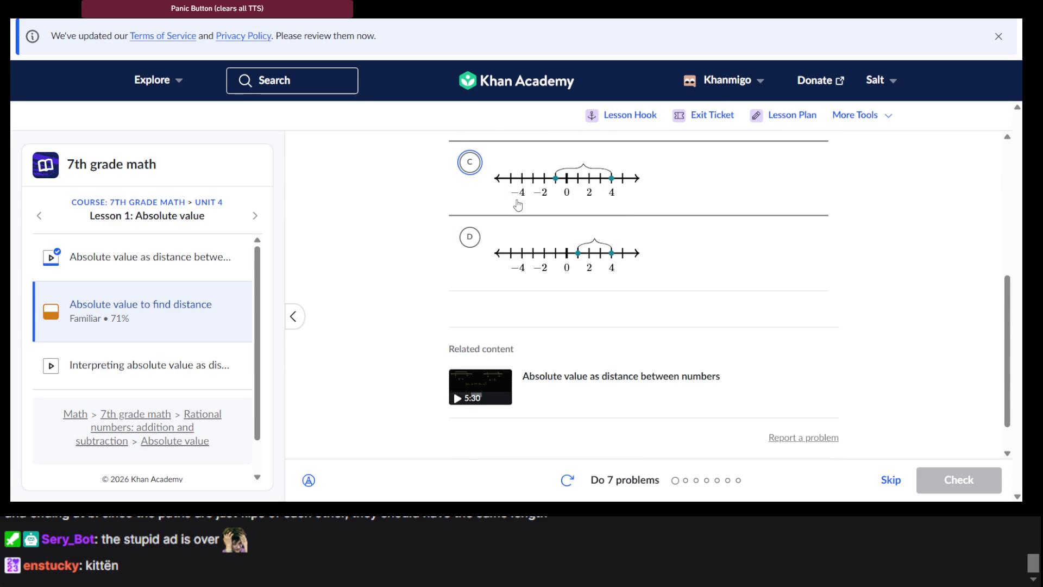
# Step: Pick number line C and check it, which is marked wrong
pyautogui.click(518, 205)
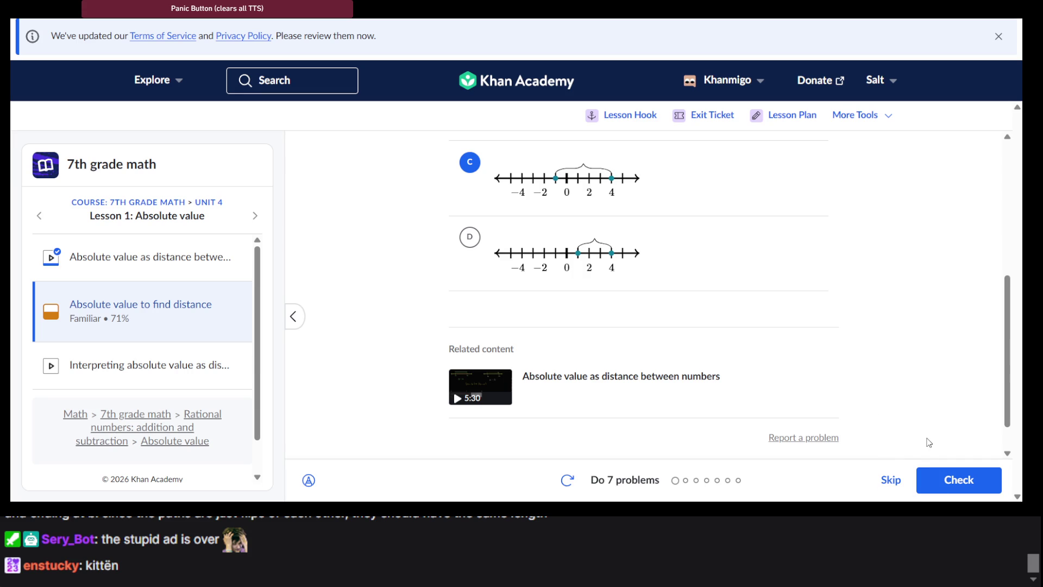
pyautogui.click(943, 474)
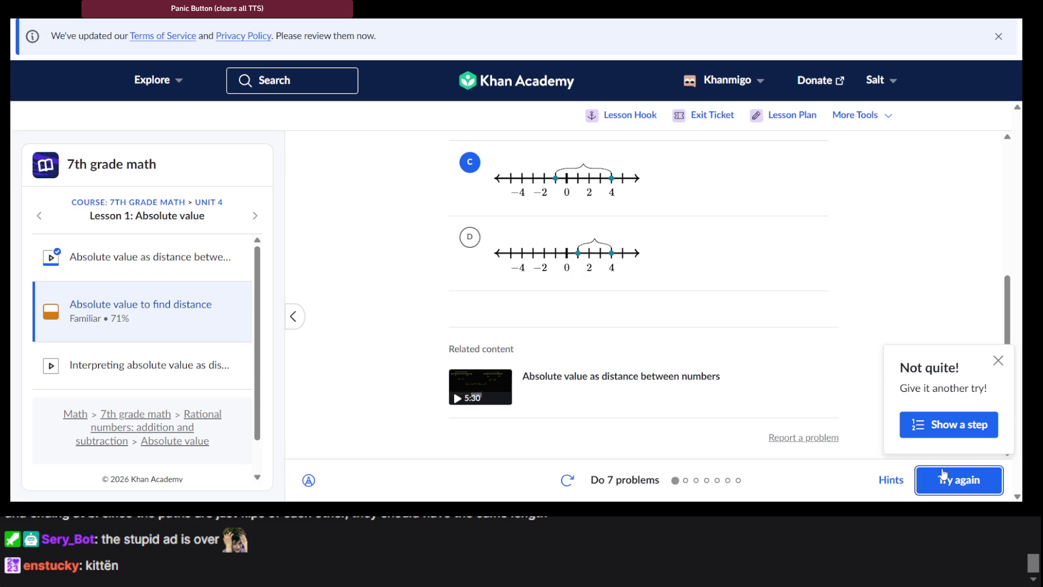
pyautogui.scroll(2, 638, 321)
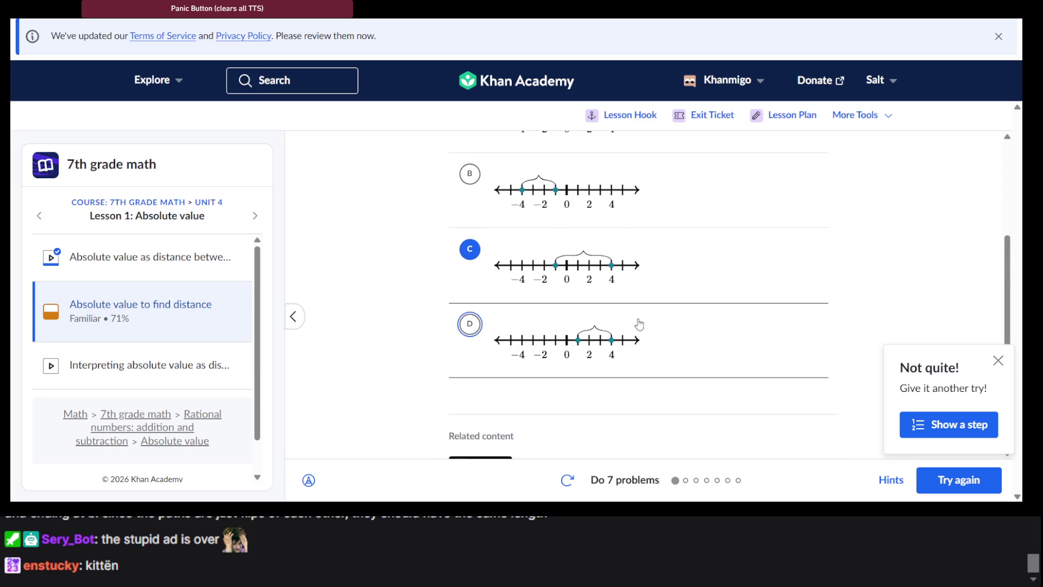
pyautogui.scroll(4, 692, 268)
pyautogui.scroll(-7, 691, 266)
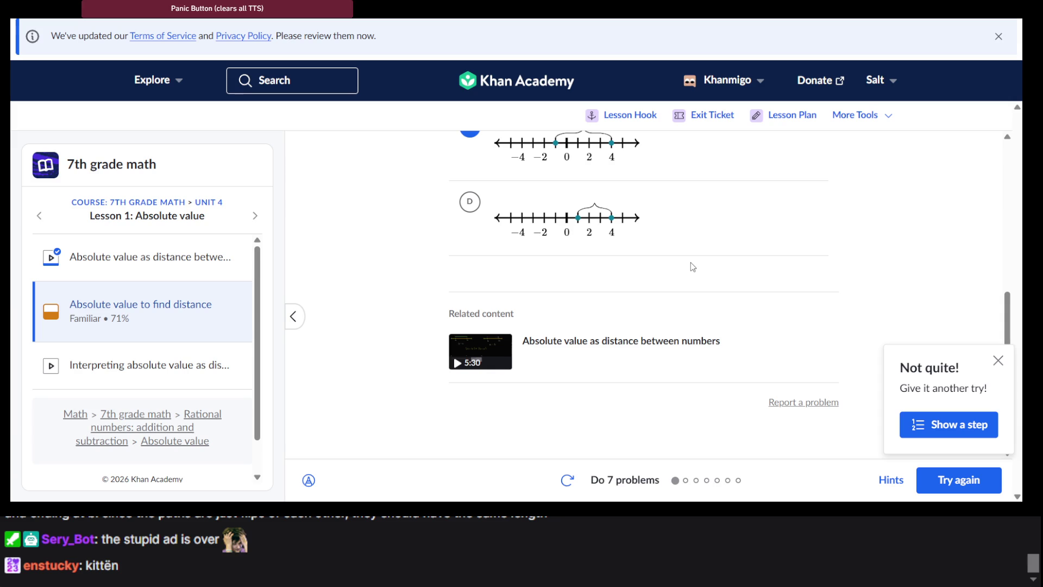
# Step: Switch the answer to number line D
pyautogui.click(603, 234)
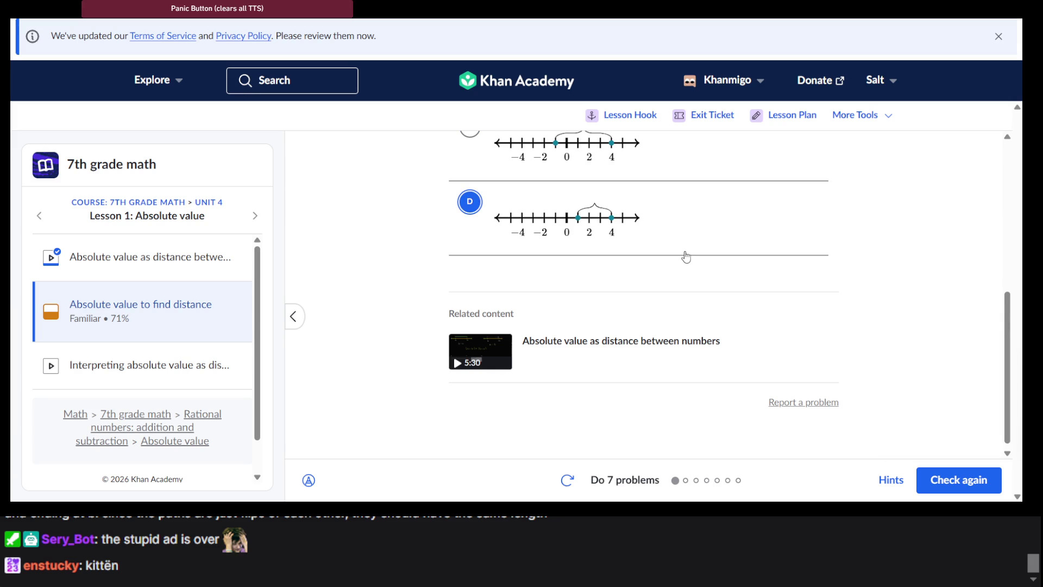
pyautogui.scroll(3, 684, 256)
pyautogui.scroll(-3, 686, 257)
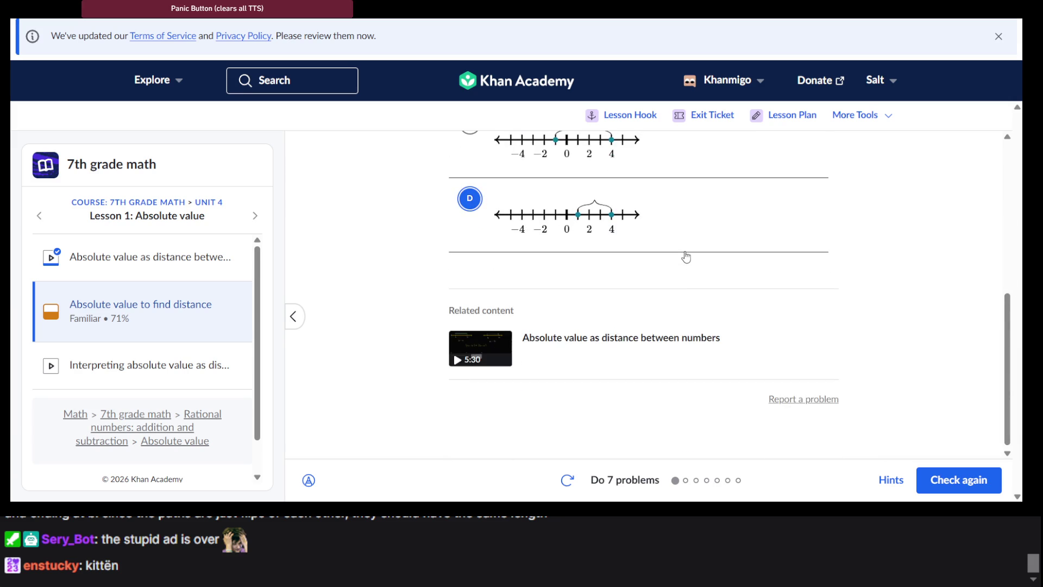
pyautogui.scroll(5, 686, 257)
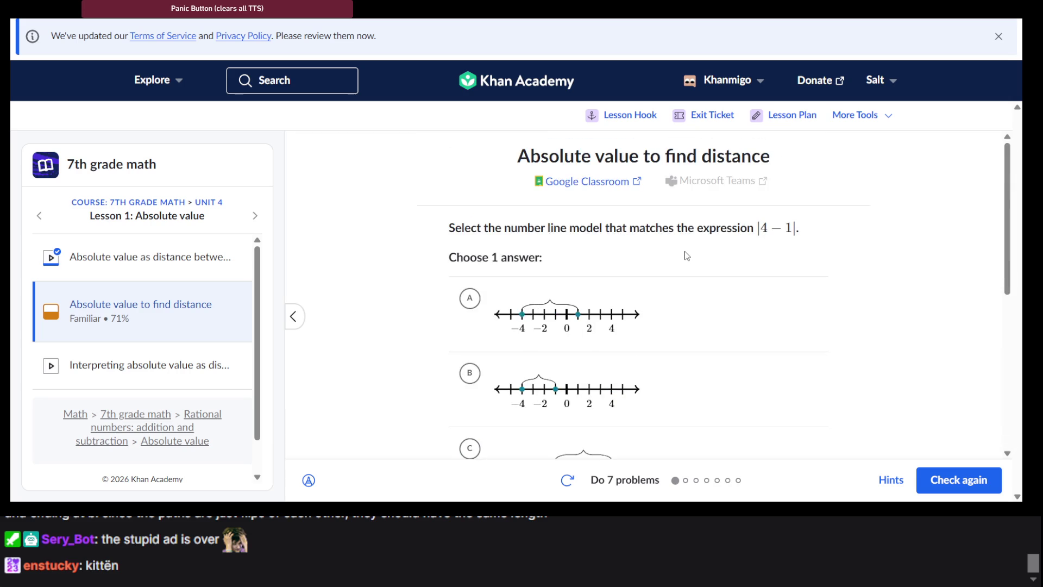
pyautogui.scroll(-4, 686, 256)
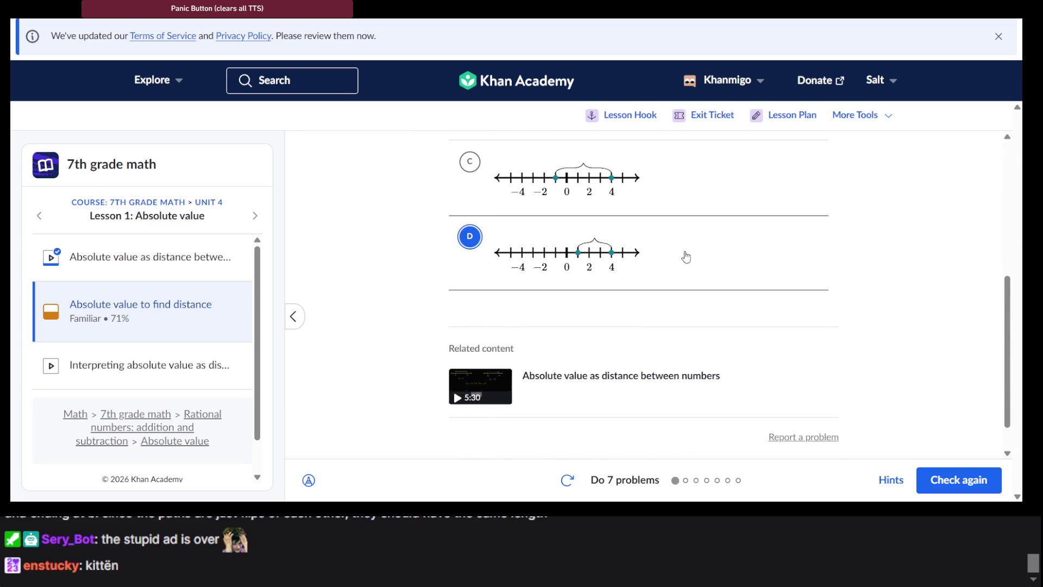
pyautogui.scroll(5, 686, 257)
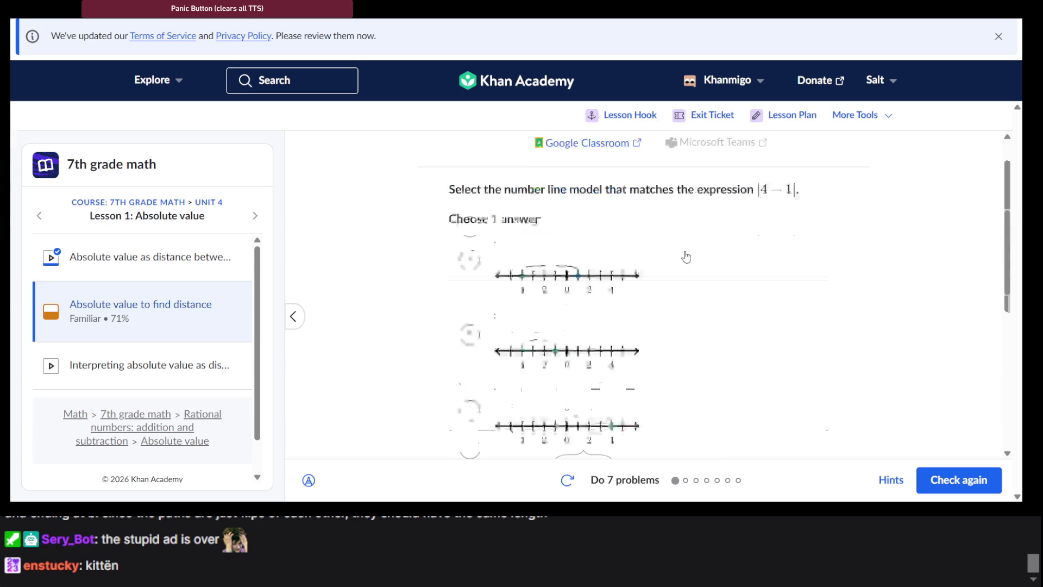
pyautogui.scroll(-6, 686, 257)
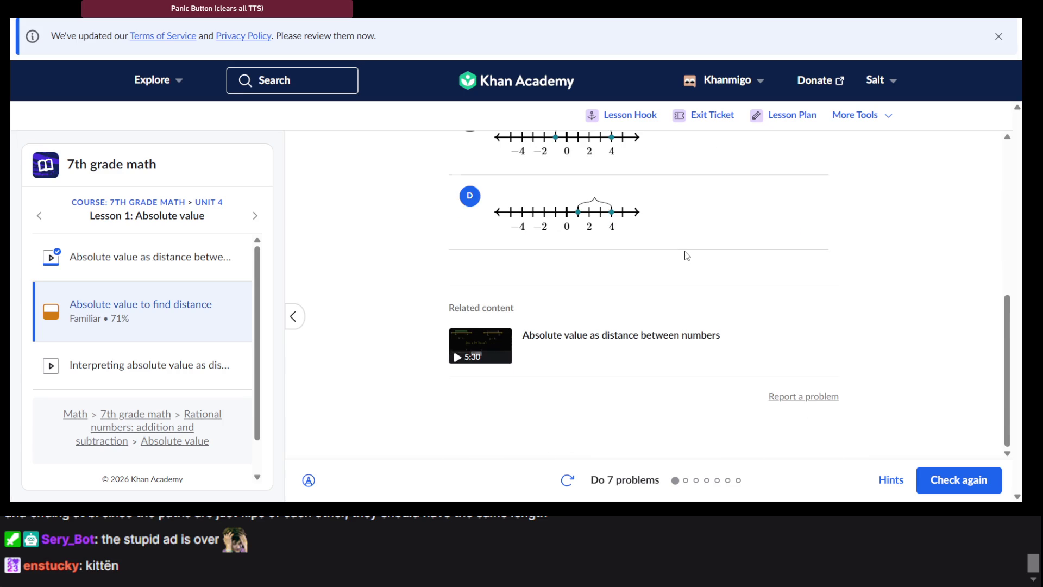
# Step: Get choice D accepted for |4 − 1|, read its step-by-step solution, and advance to question 2
pyautogui.click(956, 481)
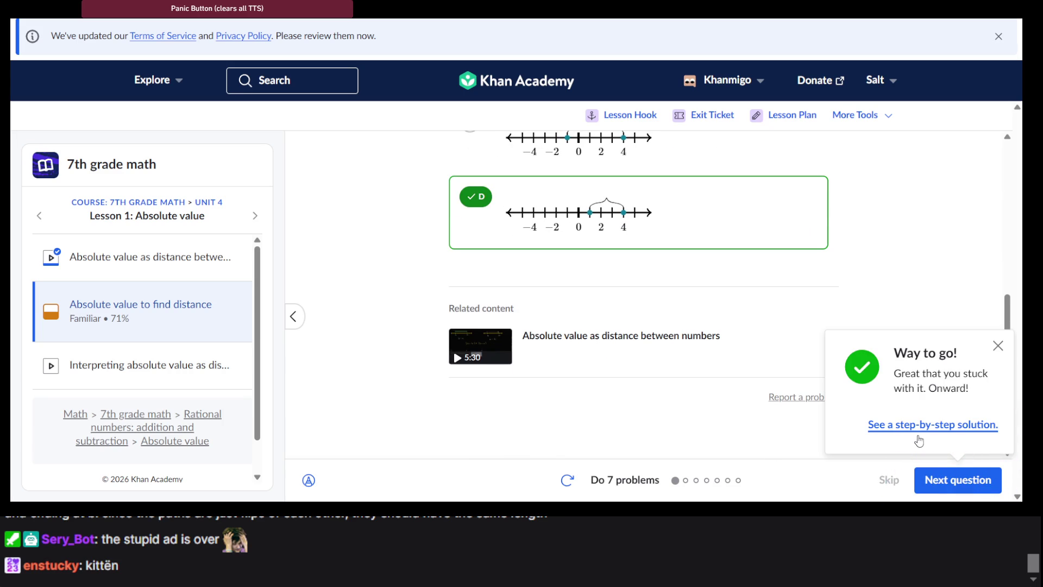
pyautogui.click(918, 425)
pyautogui.scroll(-2, 623, 340)
pyautogui.scroll(2, 622, 337)
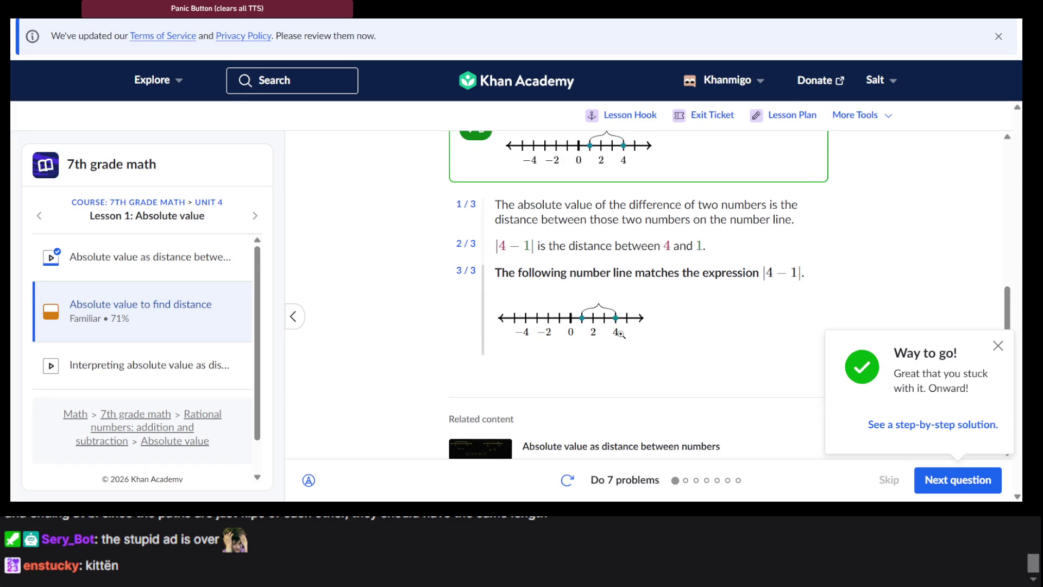
pyautogui.scroll(-1, 621, 333)
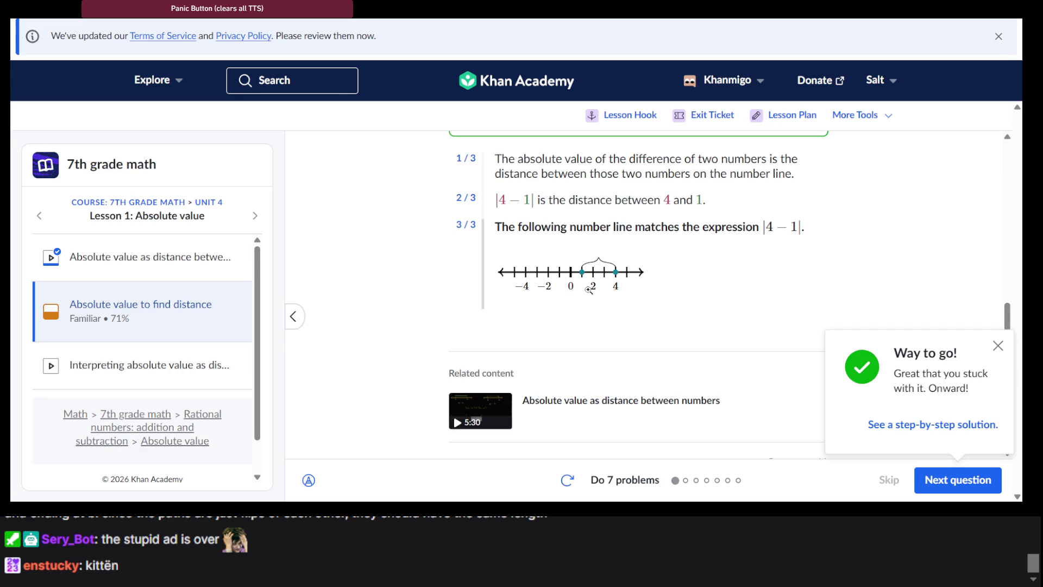
pyautogui.click(965, 493)
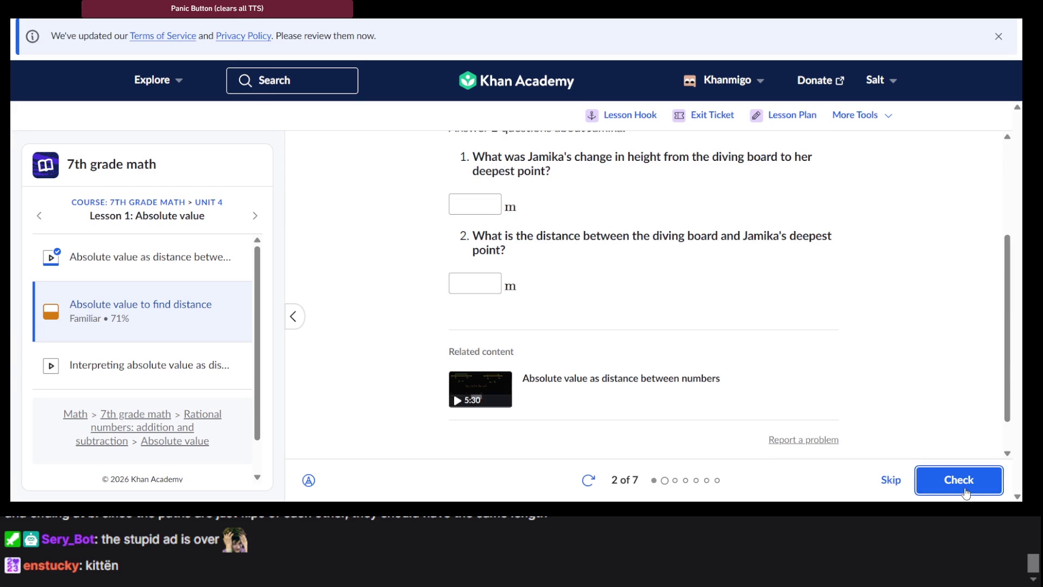
# Step: Choose Start over, then dismiss the warning with Keep going
pyautogui.scroll(3, 487, 301)
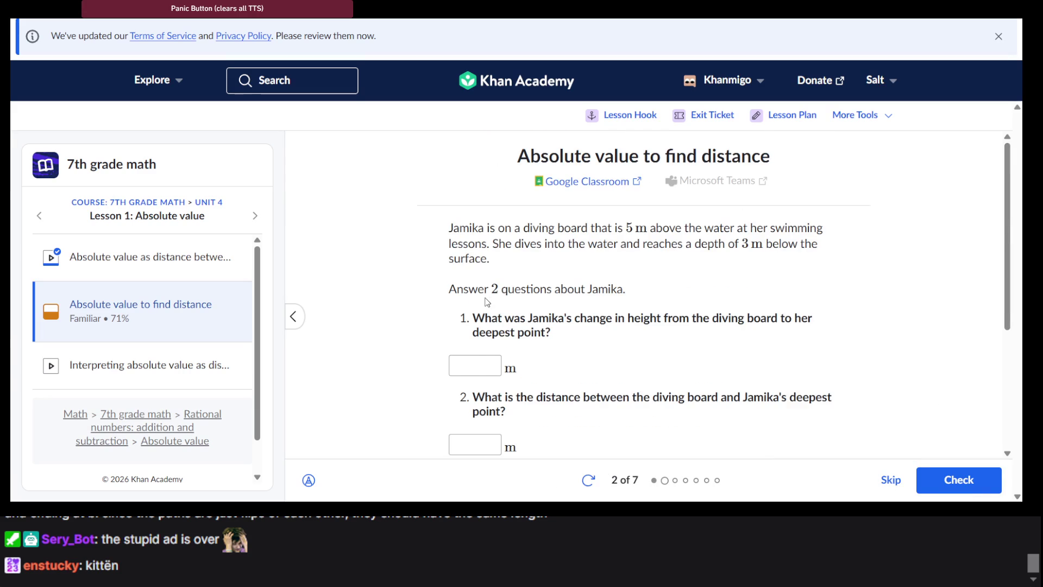
pyautogui.scroll(-3, 485, 299)
pyautogui.click(588, 480)
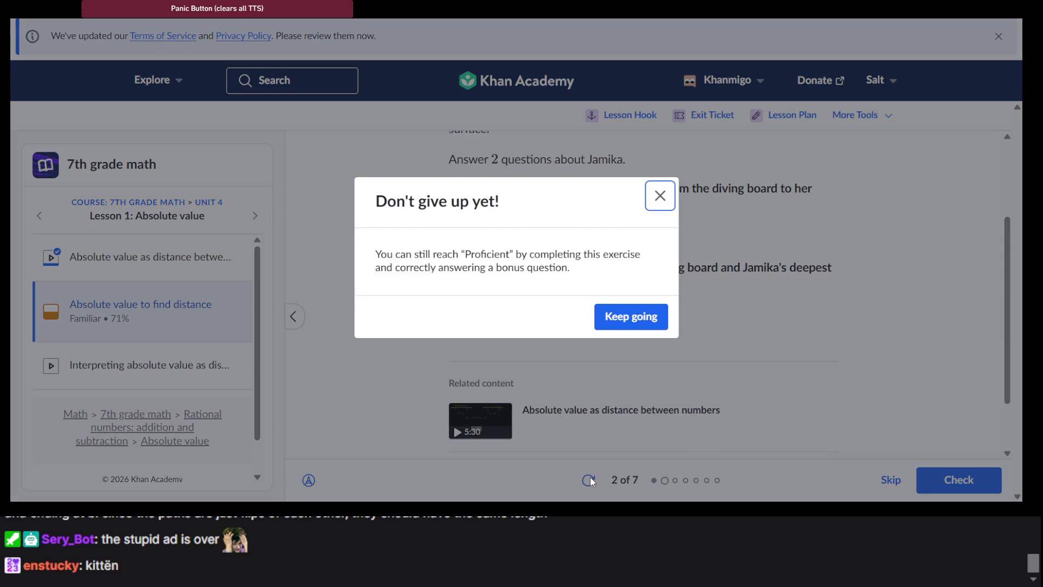
pyautogui.click(629, 320)
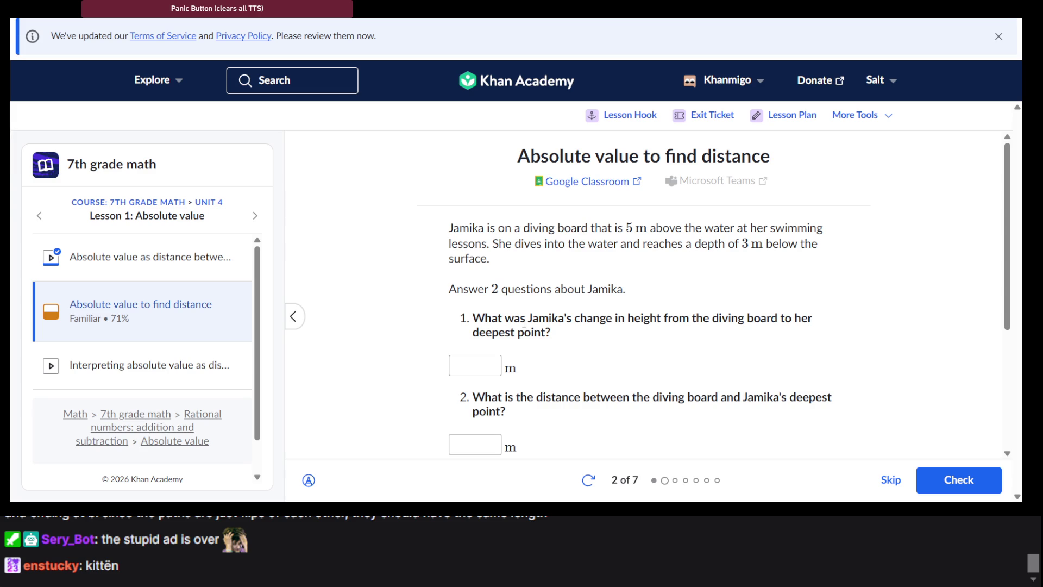
# Step: Answer Jamika's dive with a −8 m change in height and 8 m distance, and check
pyautogui.scroll(-1, 523, 323)
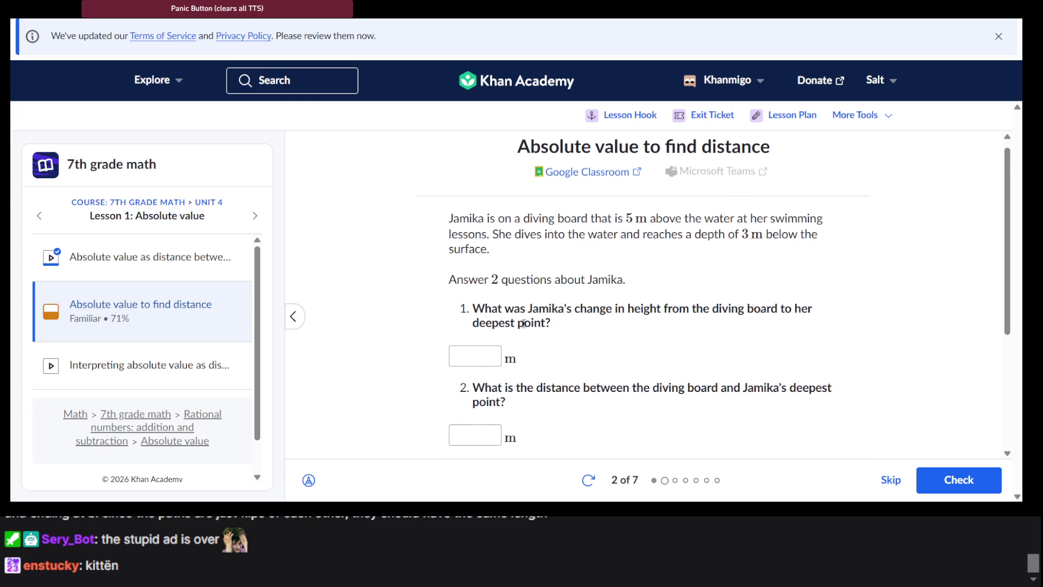
pyautogui.click(481, 359)
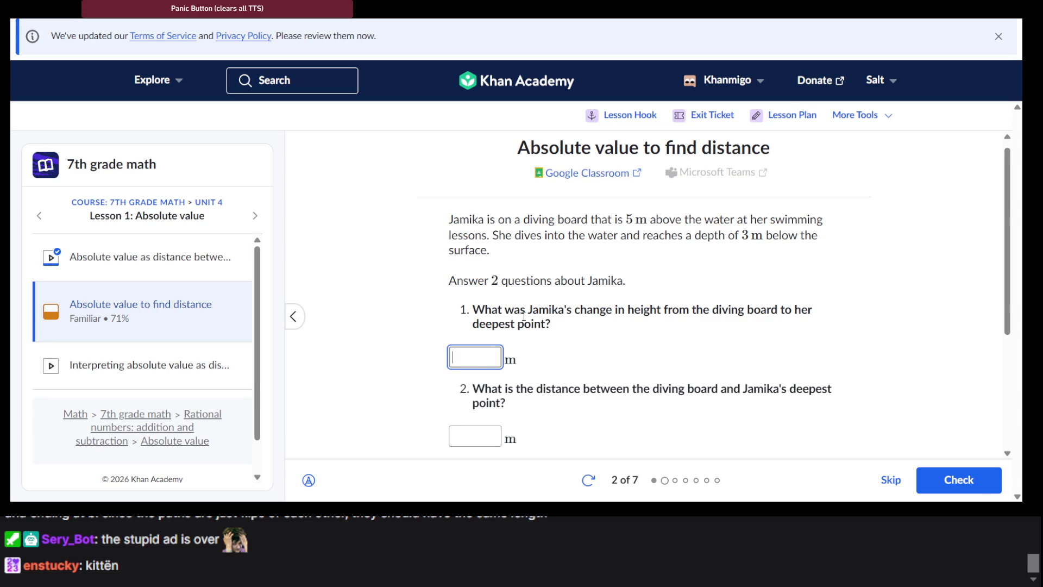
pyautogui.write('-8')
pyautogui.scroll(-1, 535, 387)
pyautogui.click(498, 373)
pyautogui.write('8')
pyautogui.press('BackSpace')
pyautogui.write('8')
pyautogui.press('Return')
pyautogui.press('Return')
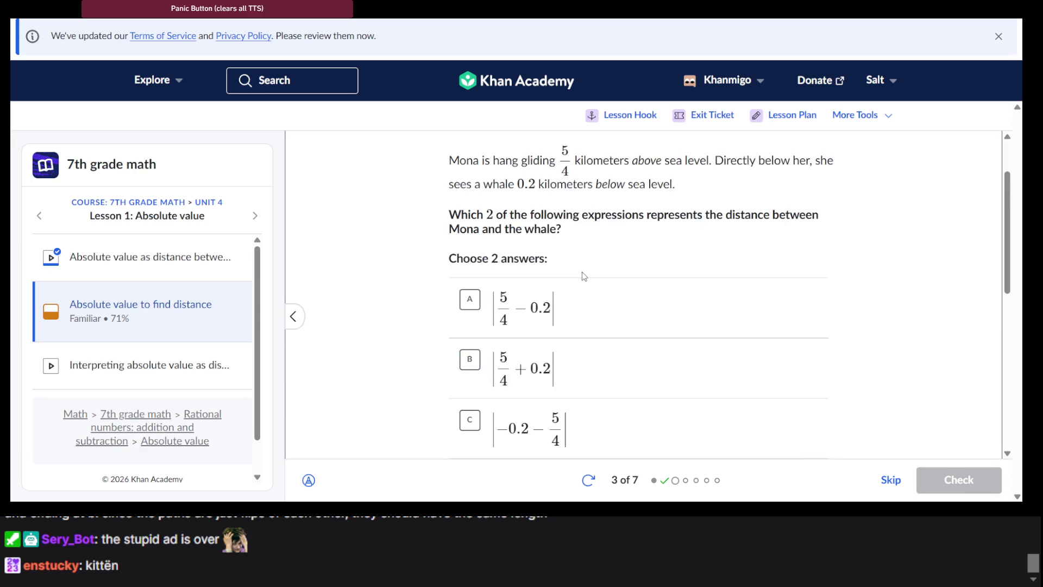
# Step: Select choices B |5/4 + 0.2| and C |−0.2 − 5/4| for the whale question
pyautogui.scroll(1, 582, 274)
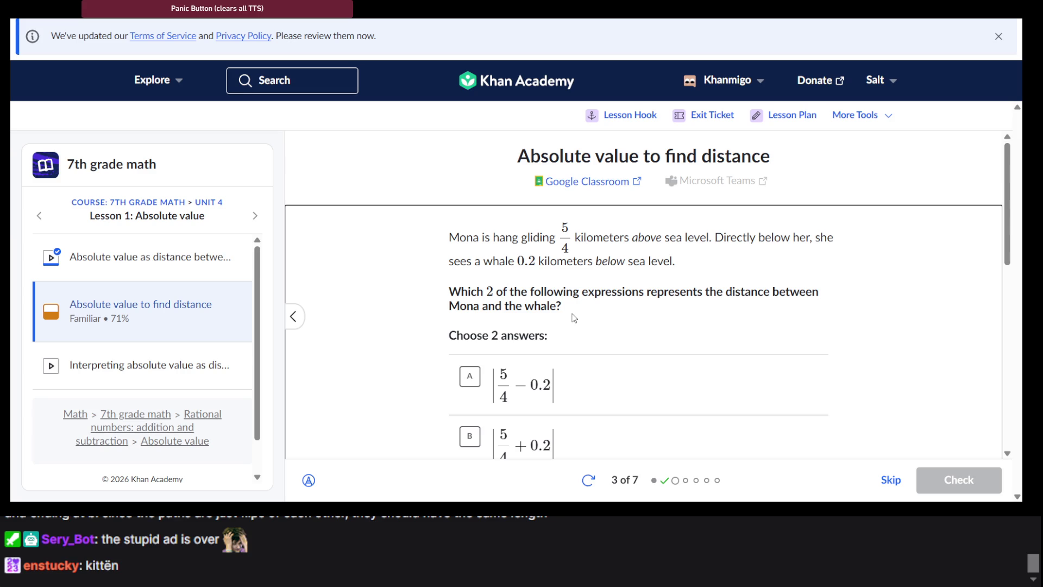
pyautogui.scroll(-1, 574, 317)
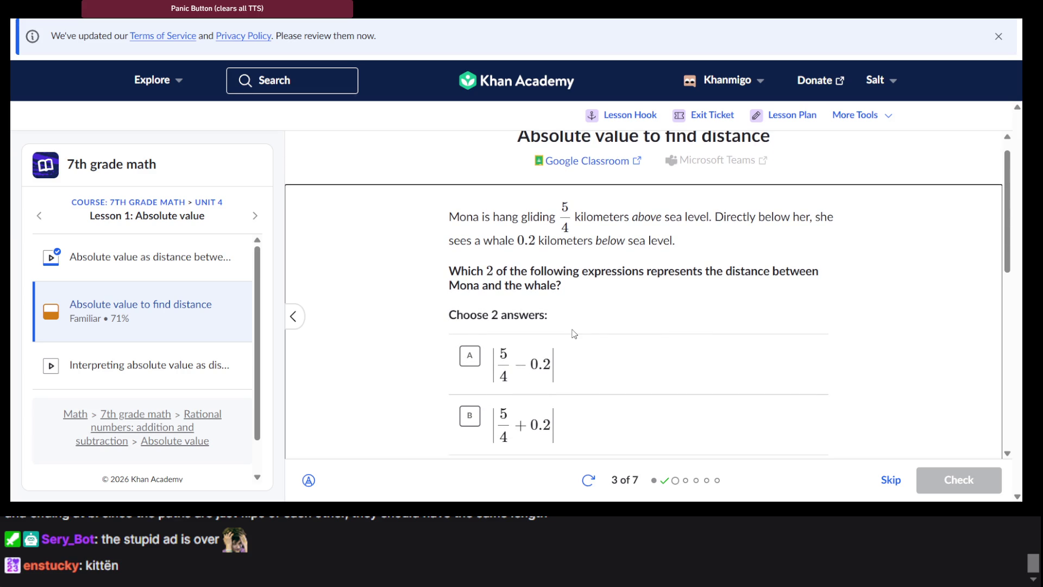
pyautogui.scroll(-1, 571, 330)
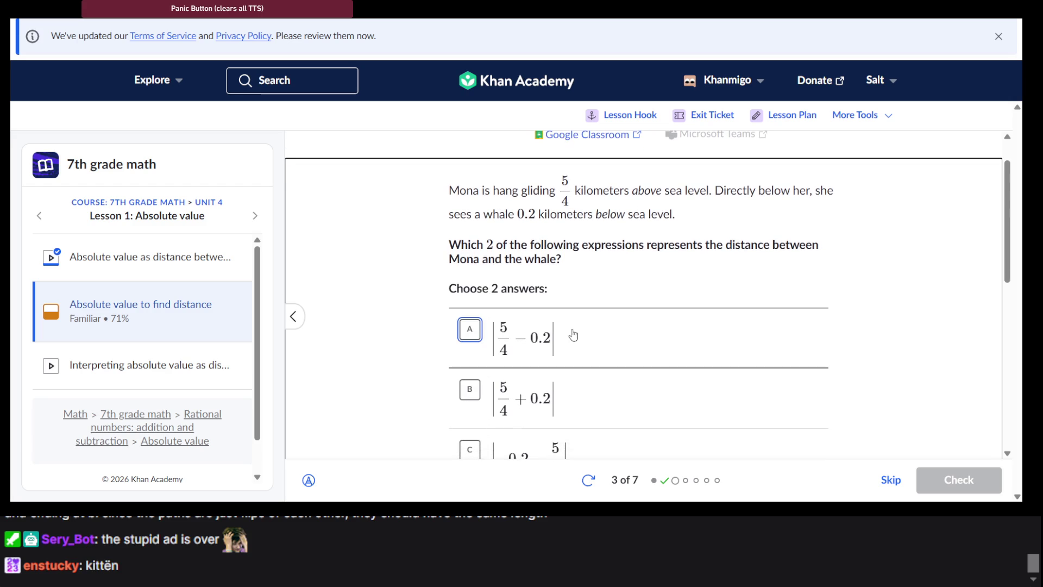
pyautogui.scroll(-2, 543, 342)
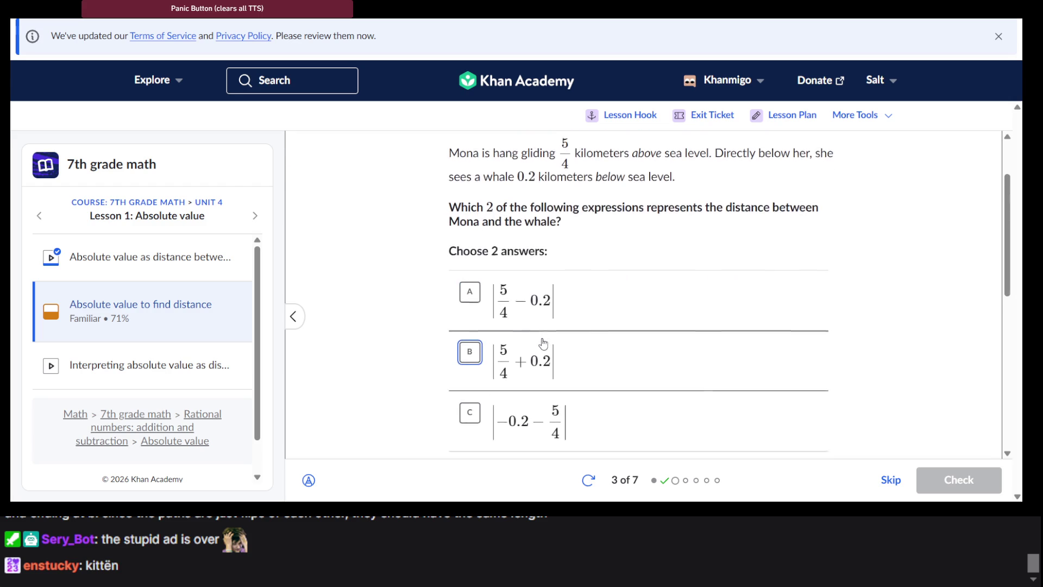
pyautogui.click(543, 343)
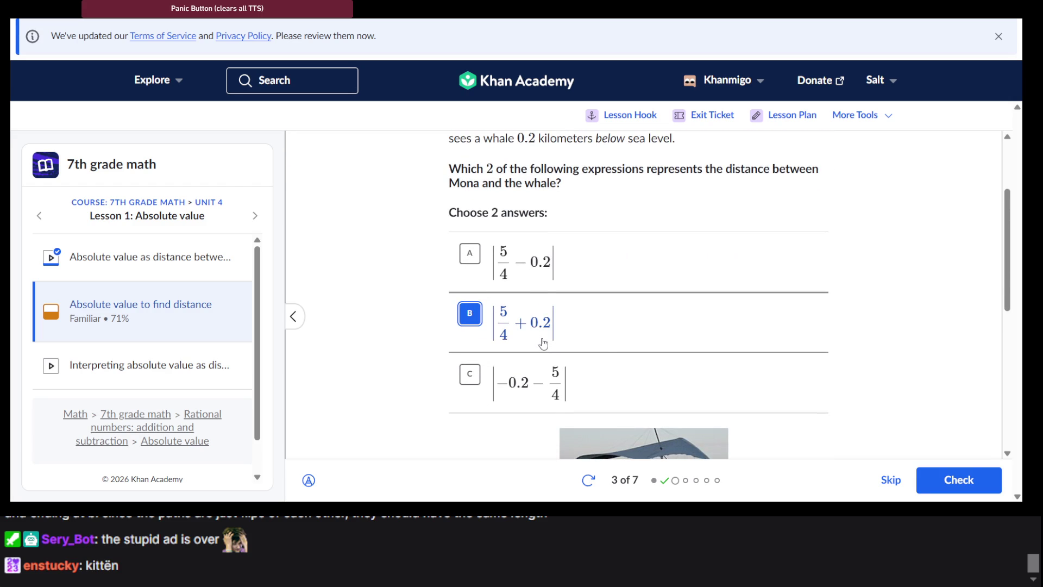
pyautogui.scroll(2, 610, 346)
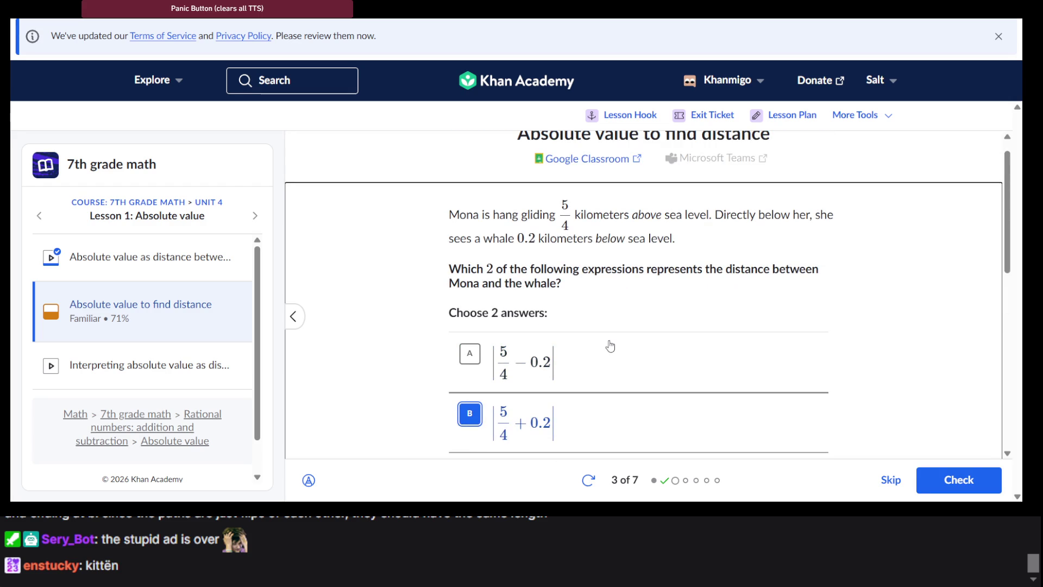
pyautogui.scroll(-1, 609, 345)
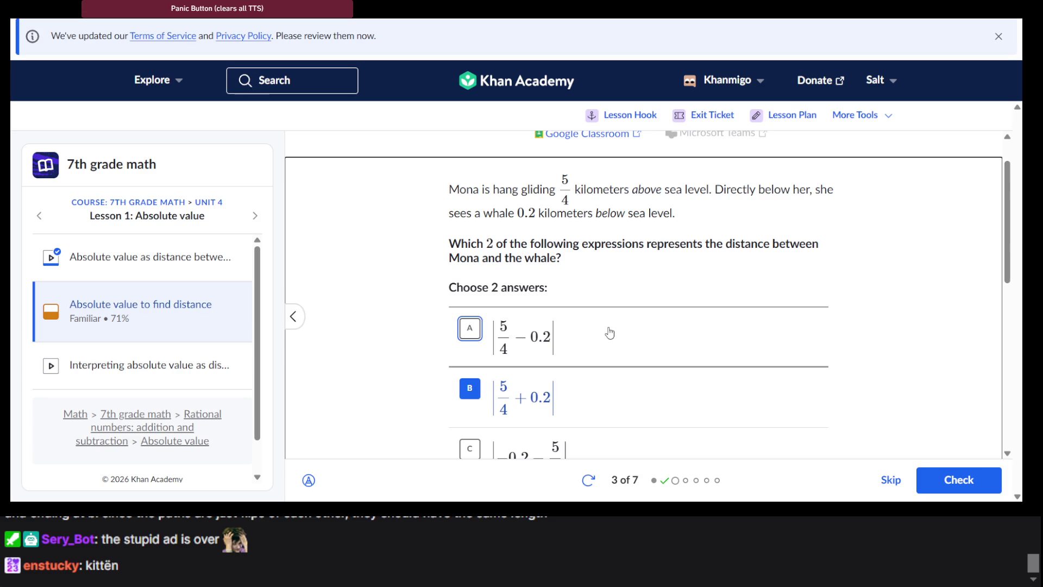
pyautogui.scroll(-2, 587, 306)
pyautogui.click(596, 398)
# Step: Check the two answers and advance to question 4 of 7
pyautogui.scroll(2, 595, 400)
pyautogui.scroll(-3, 595, 400)
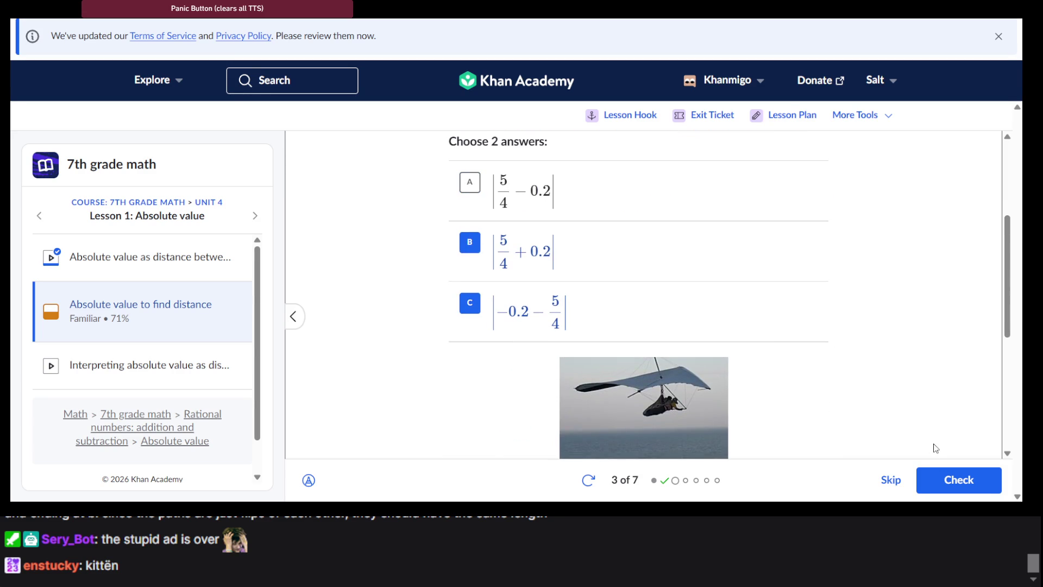
pyautogui.scroll(-2, 924, 405)
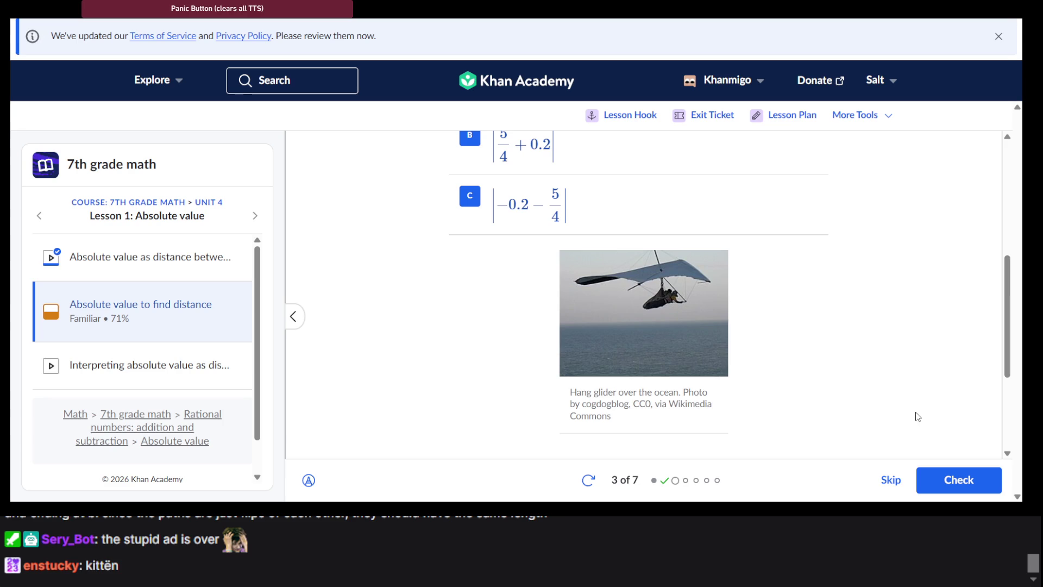
pyautogui.click(964, 477)
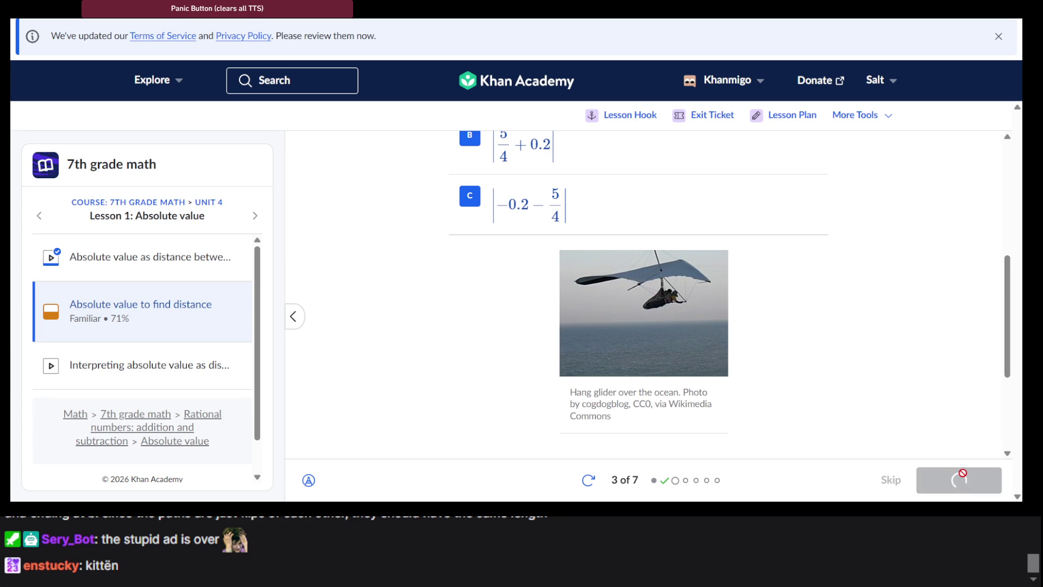
pyautogui.click(954, 491)
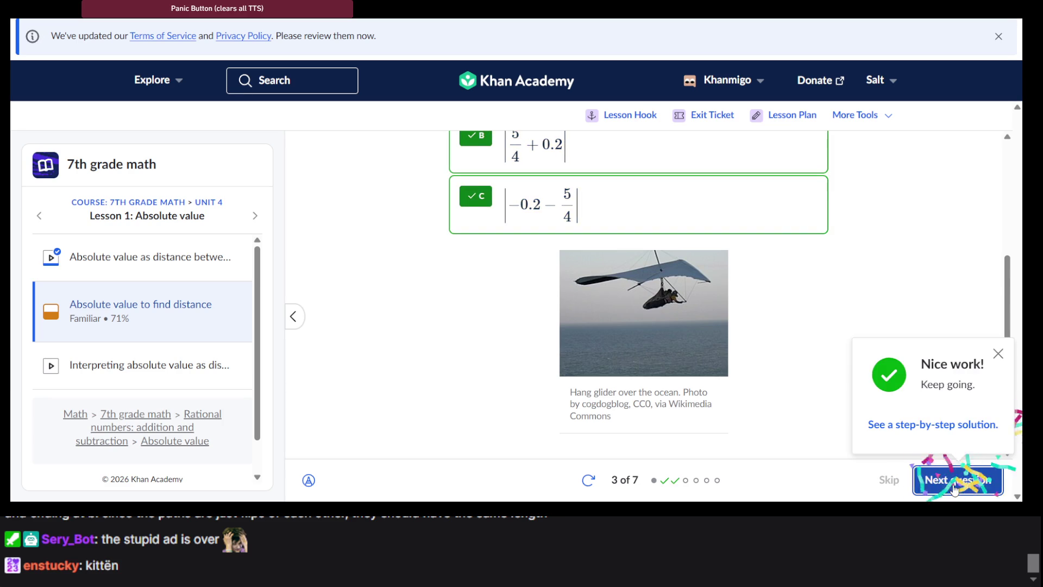
pyautogui.scroll(5, 750, 333)
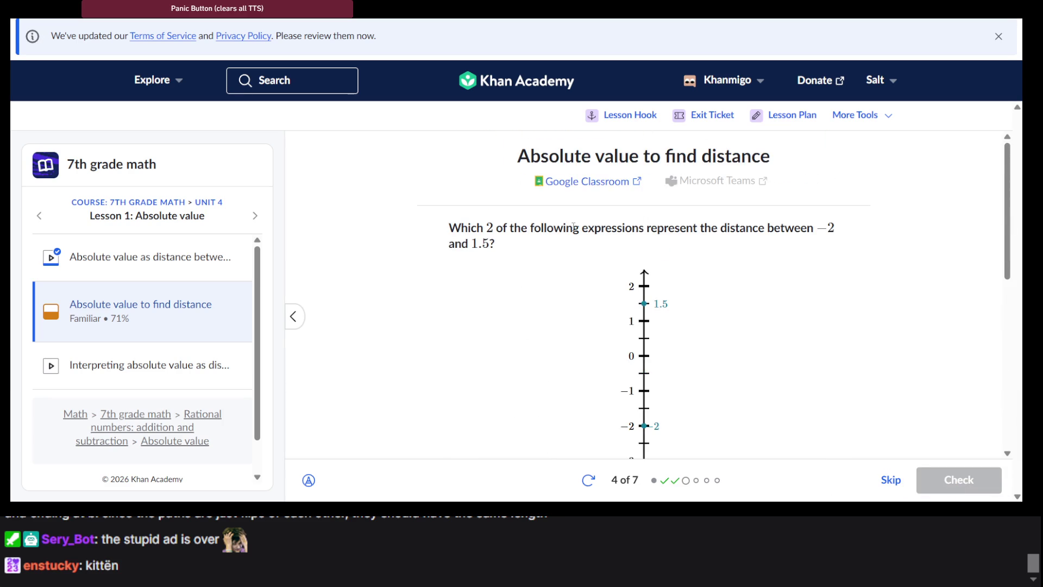
# Step: Select |1.5 + 2| and |−2 − 1.5| for the −2 to 1.5 distance, check, and go to question 5
pyautogui.scroll(-1, 562, 227)
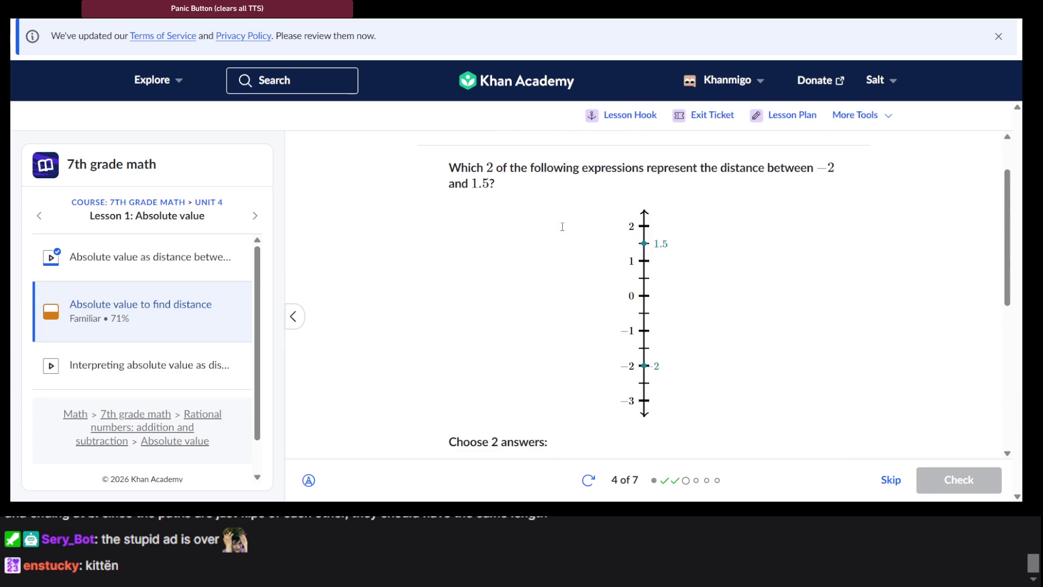
pyautogui.scroll(-1, 633, 264)
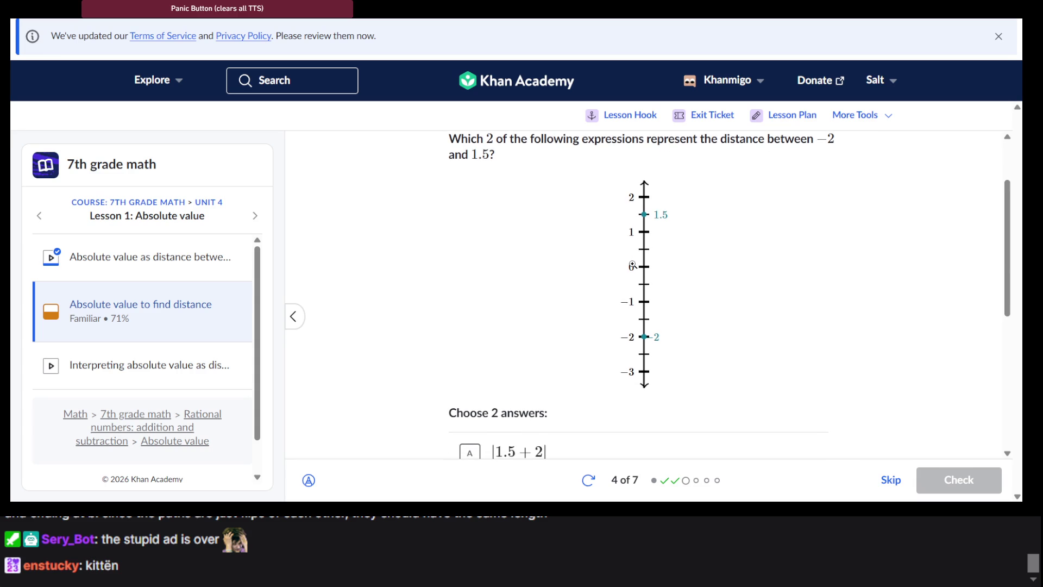
pyautogui.scroll(-1, 633, 264)
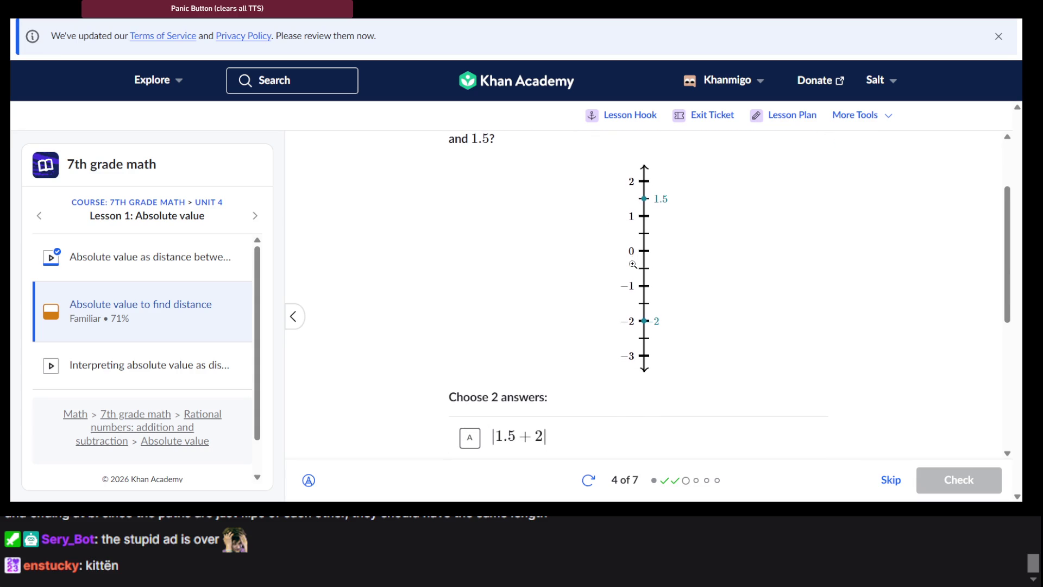
pyautogui.scroll(2, 633, 264)
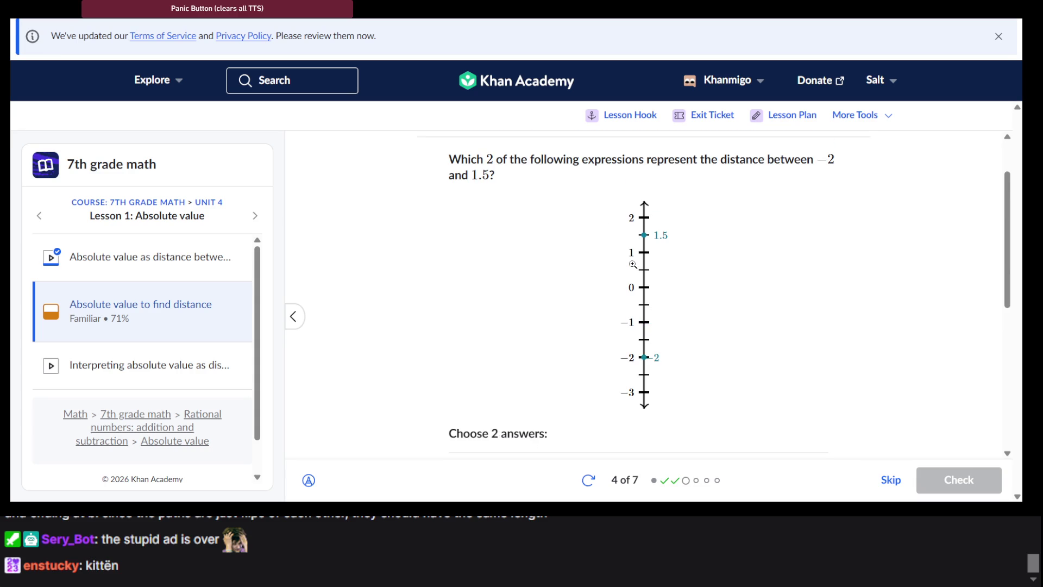
pyautogui.scroll(-5, 633, 264)
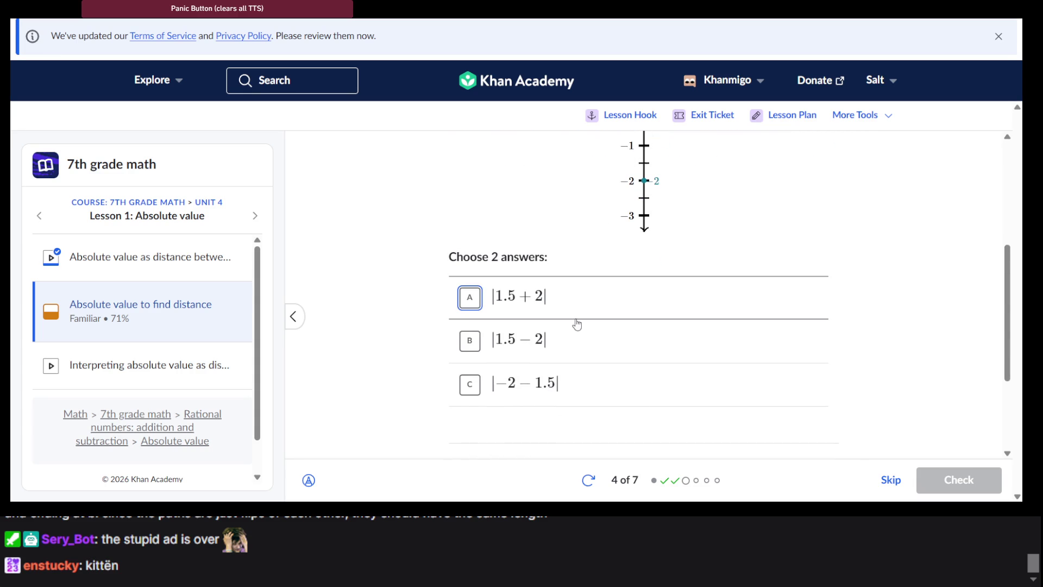
pyautogui.scroll(8, 583, 315)
pyautogui.scroll(1, 583, 315)
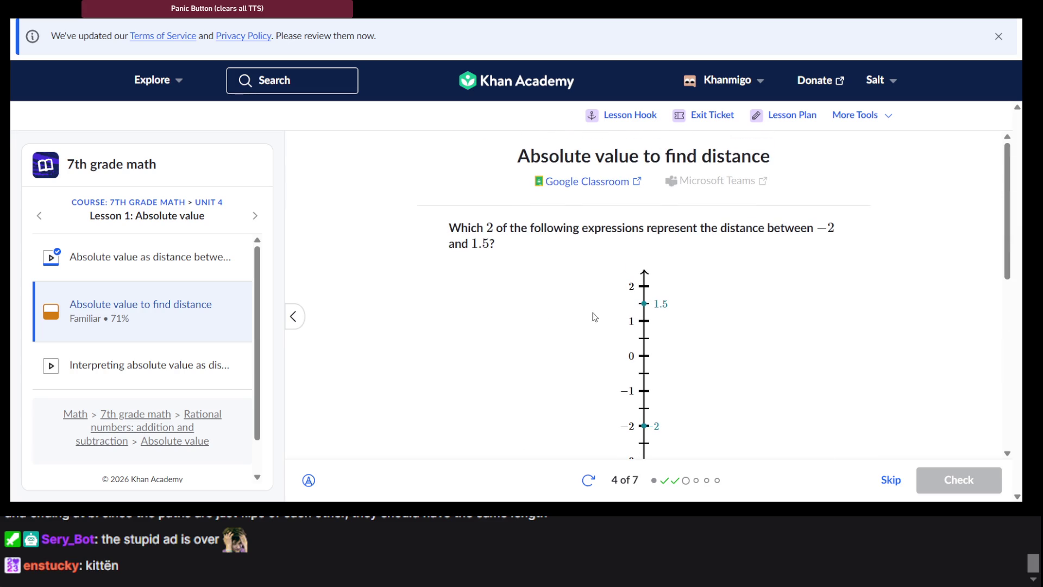
pyautogui.scroll(-5, 619, 323)
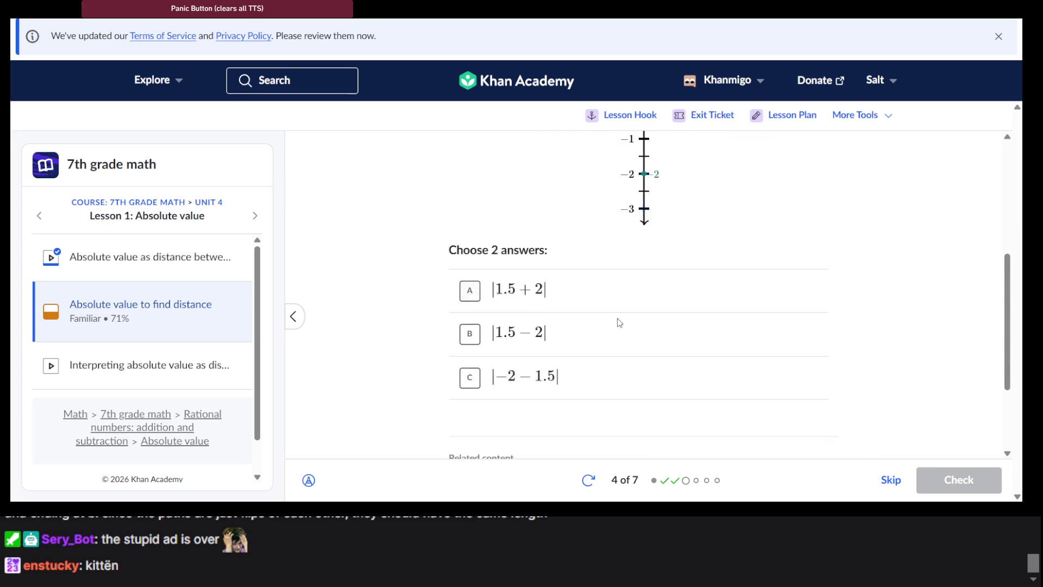
pyautogui.click(573, 283)
pyautogui.scroll(2, 574, 283)
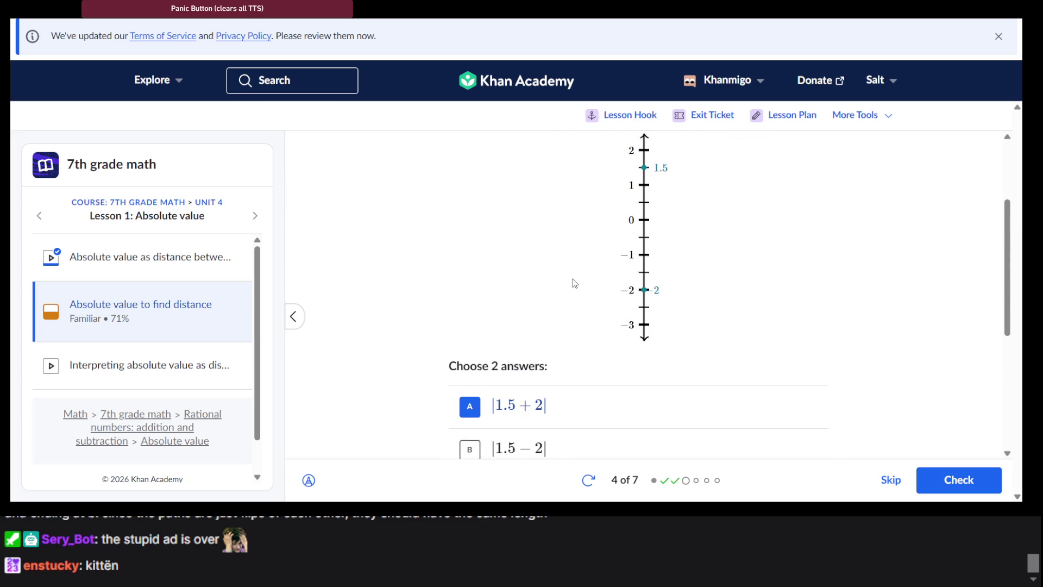
pyautogui.scroll(-3, 573, 283)
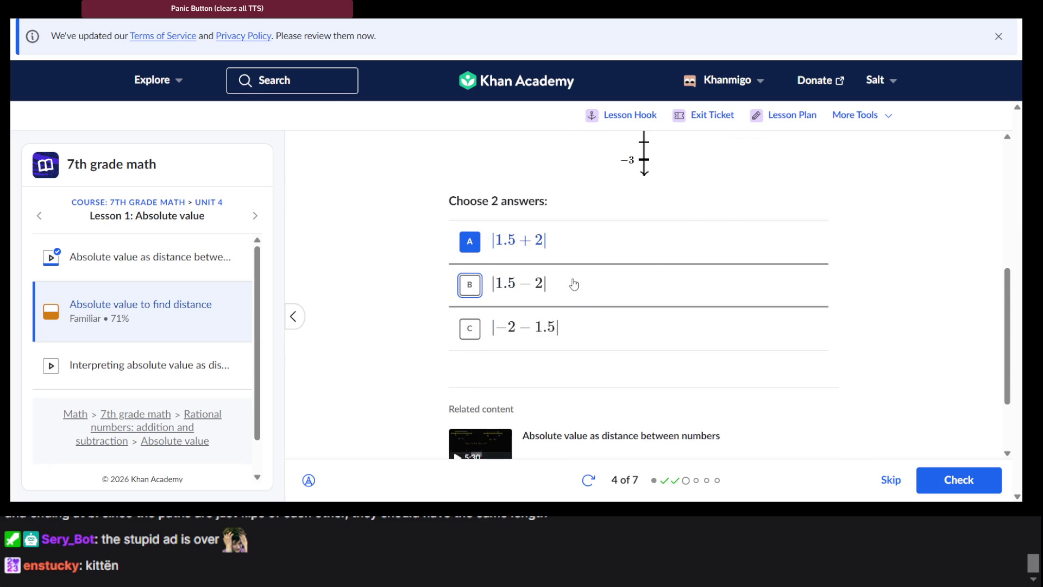
pyautogui.click(568, 329)
pyautogui.click(961, 490)
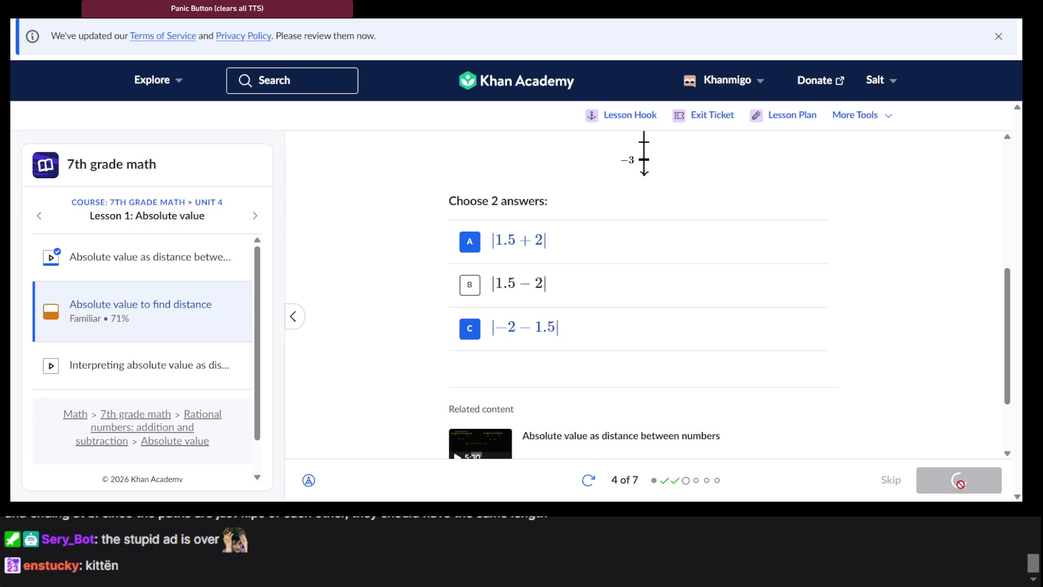
pyautogui.click(961, 484)
# Step: Pick number line D as the model for |1/4 − 5/4| and check it
pyautogui.scroll(3, 726, 309)
pyautogui.scroll(-1, 620, 242)
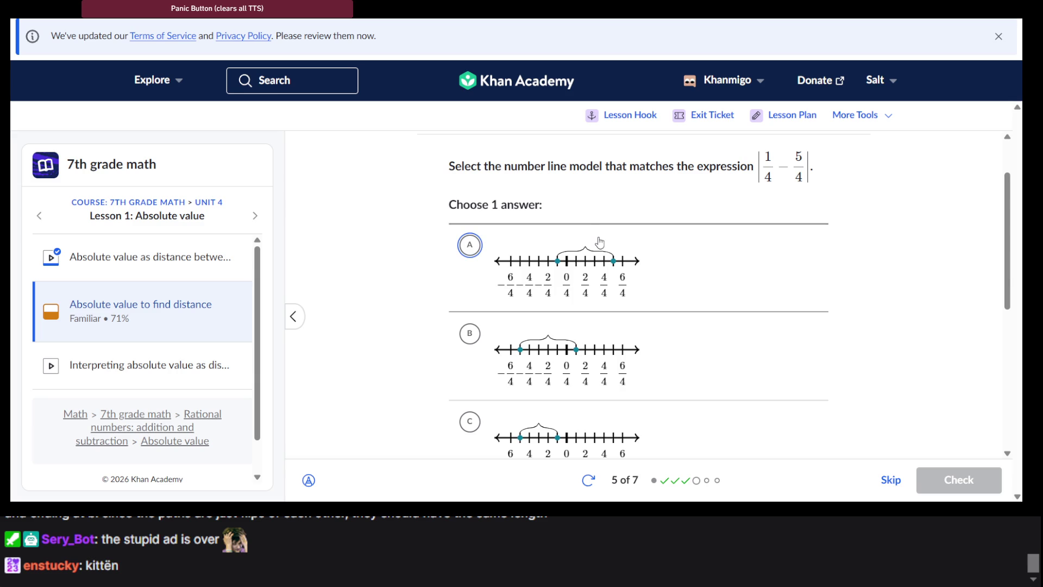
pyautogui.scroll(-1, 600, 246)
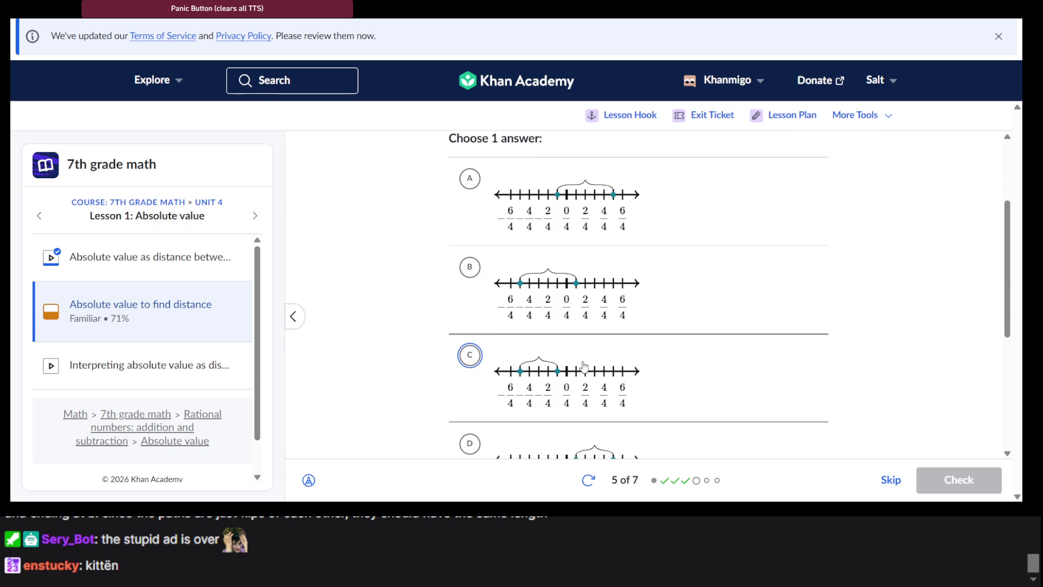
pyautogui.scroll(-1, 581, 321)
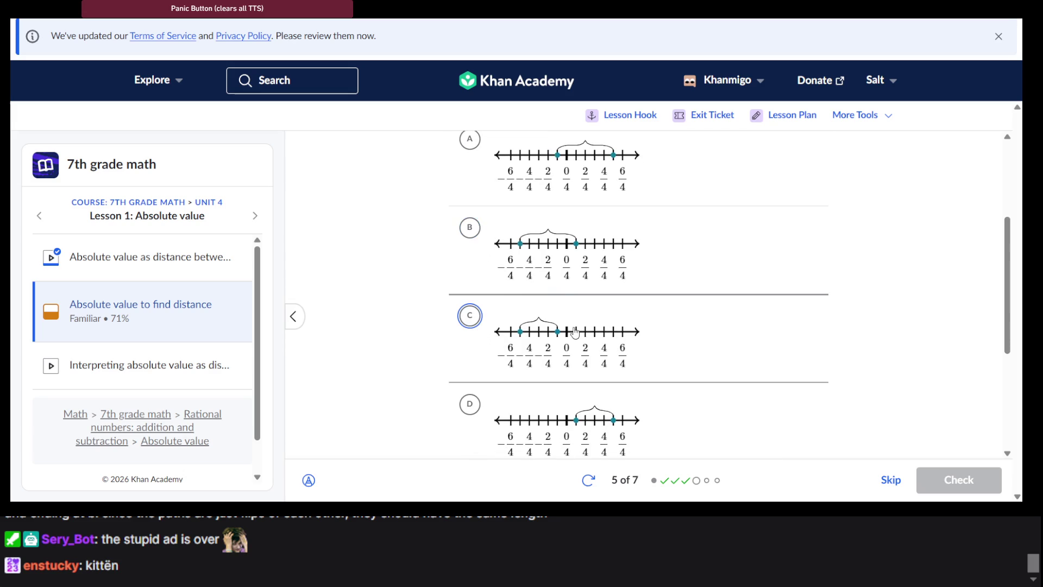
pyautogui.scroll(-1, 576, 347)
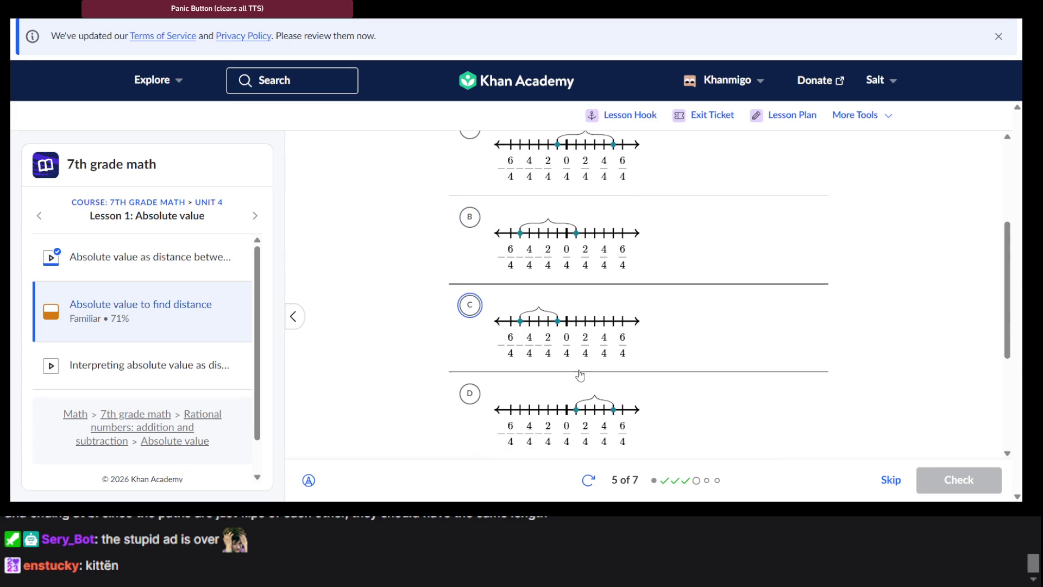
pyautogui.scroll(2, 581, 374)
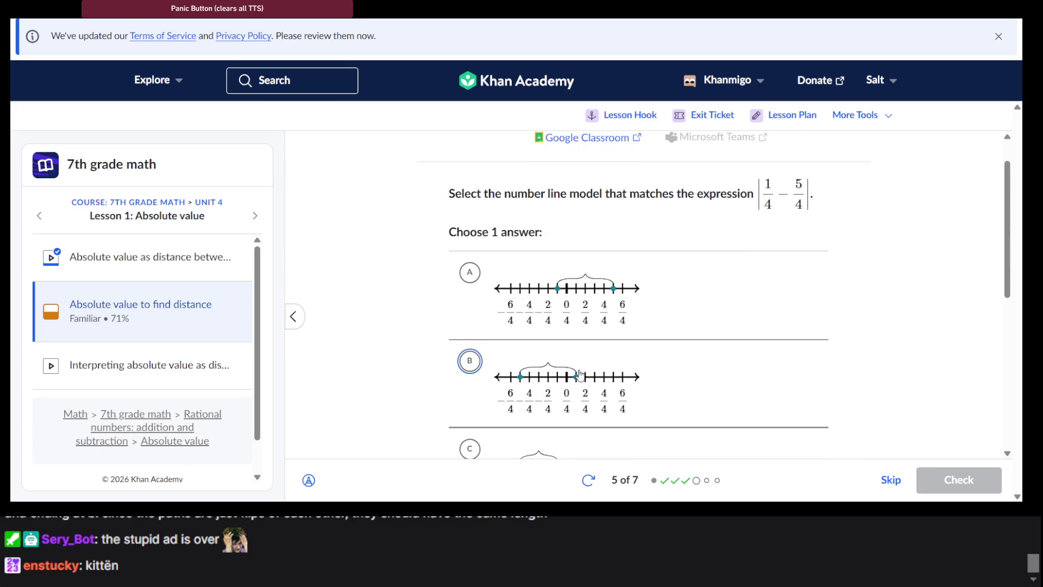
pyautogui.scroll(-3, 581, 374)
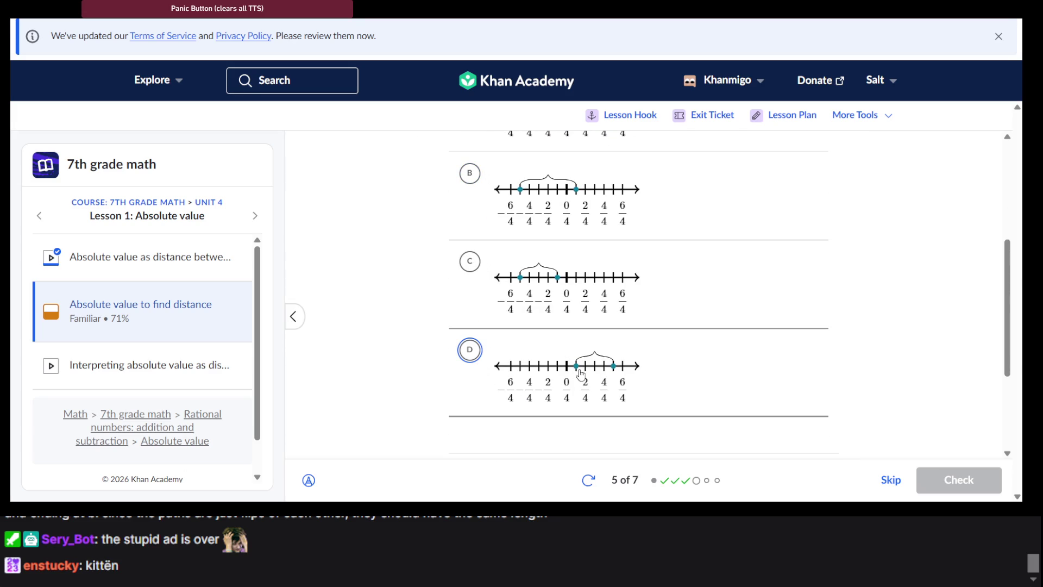
pyautogui.click(580, 371)
pyautogui.click(982, 486)
pyautogui.click(982, 486)
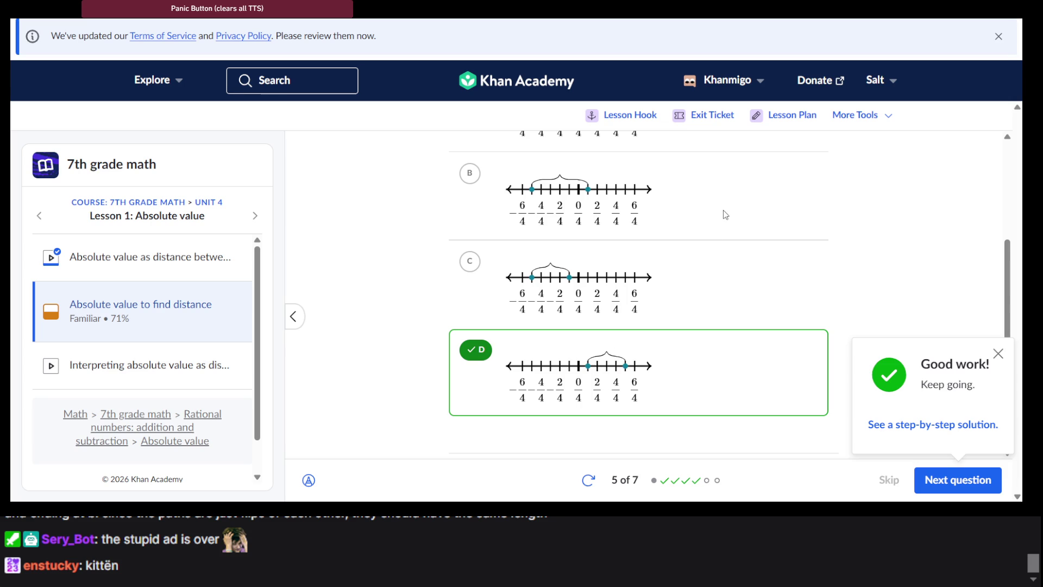
# Step: Scroll through the graded question 5 and its Related content
pyautogui.scroll(4, 725, 215)
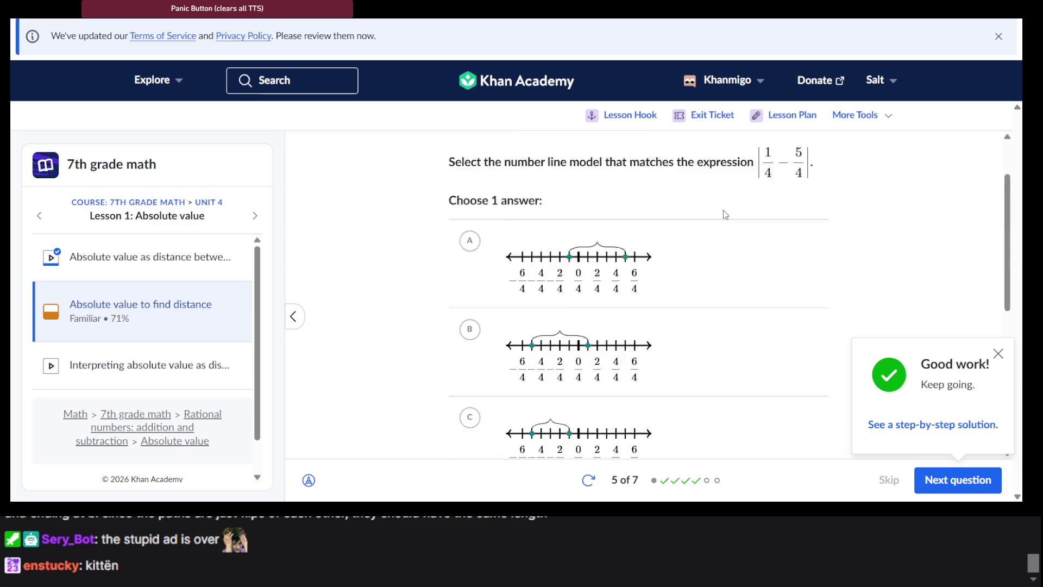
pyautogui.scroll(-7, 725, 215)
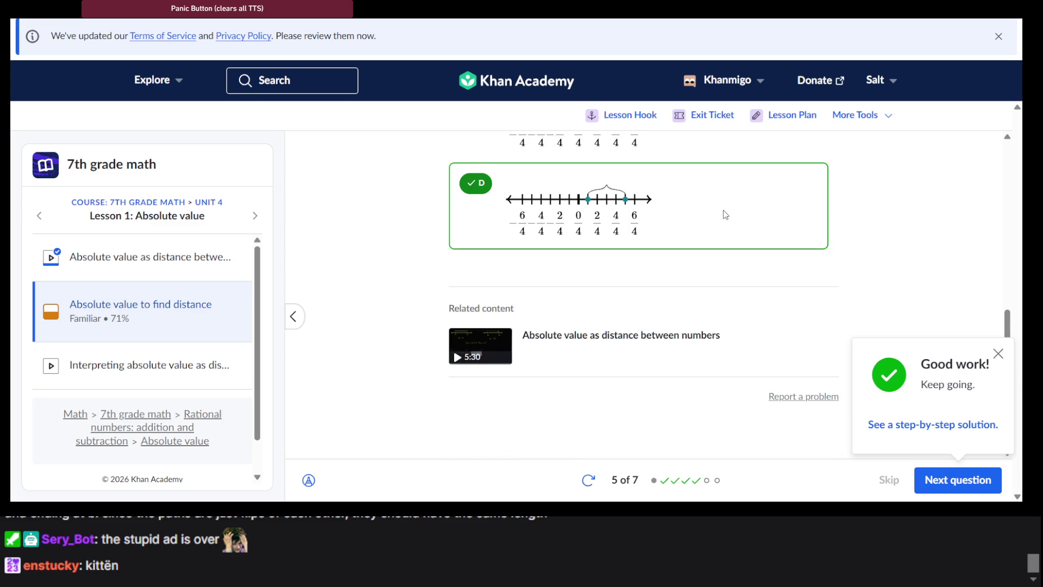
pyautogui.scroll(2, 725, 214)
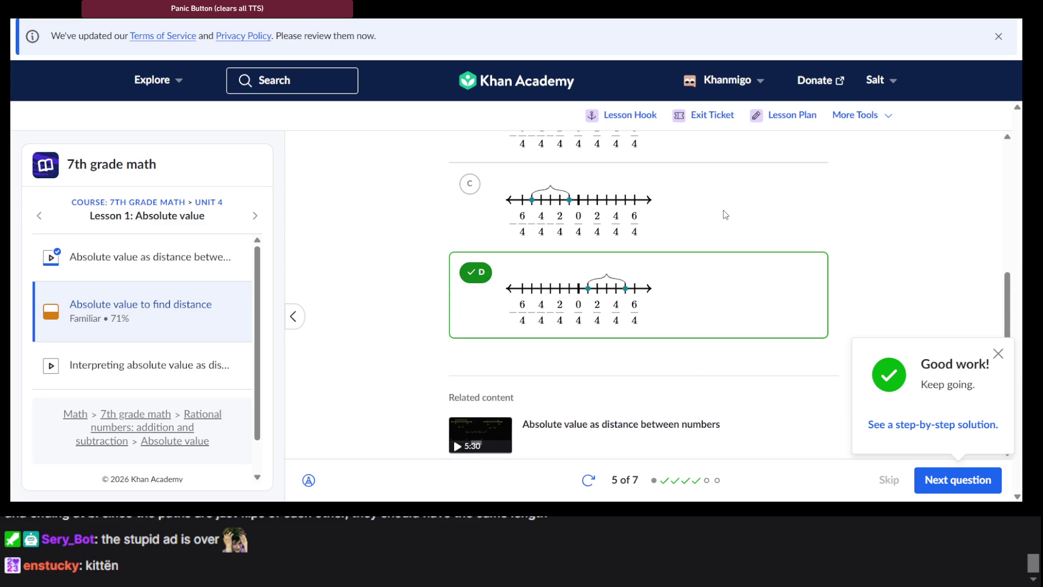
pyautogui.scroll(6, 725, 215)
pyautogui.scroll(-8, 725, 214)
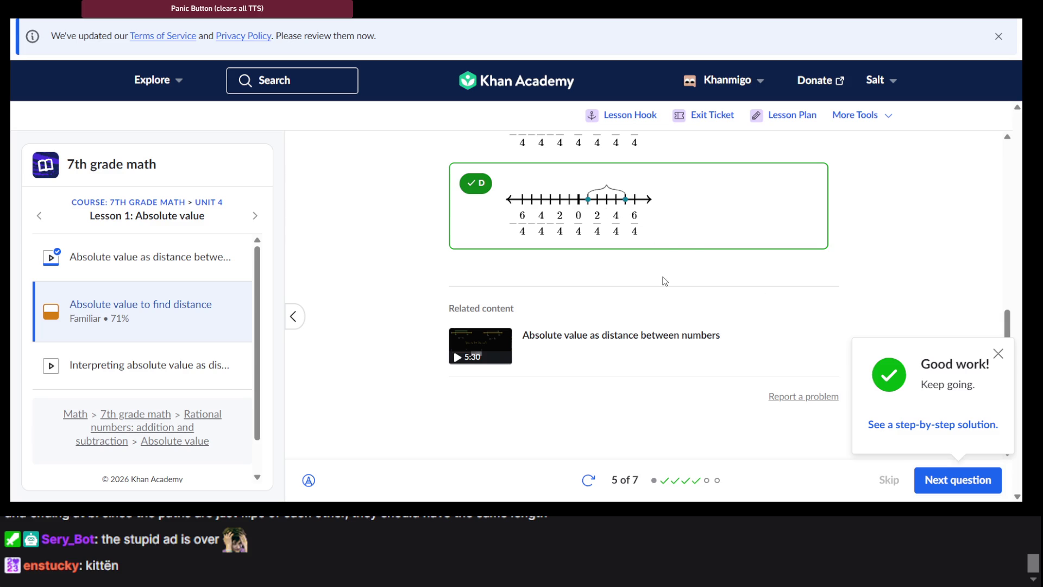
# Step: Advance to the mango tree question and select answers B and A
pyautogui.click(922, 474)
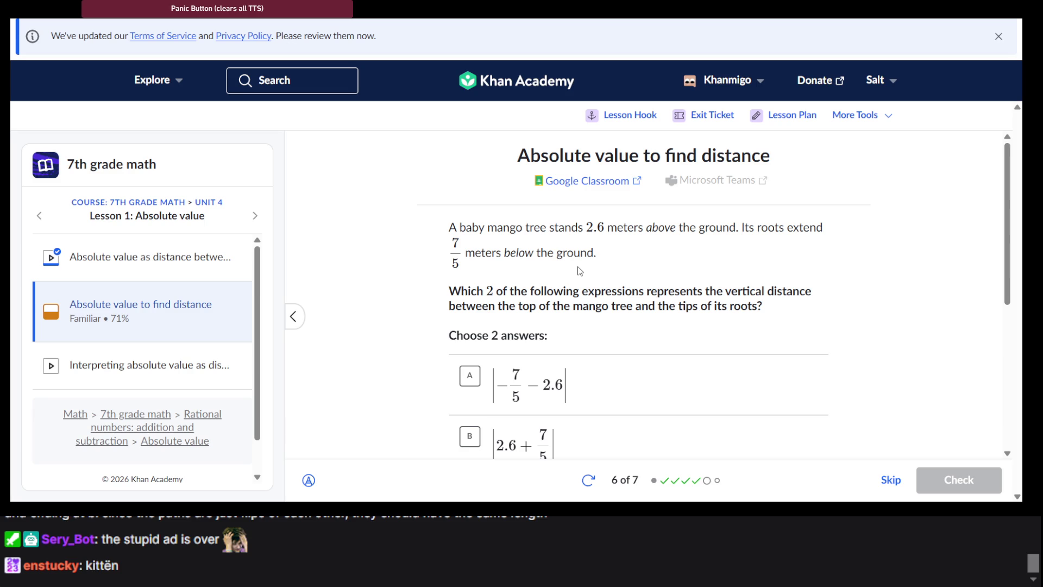
pyautogui.scroll(-3, 580, 270)
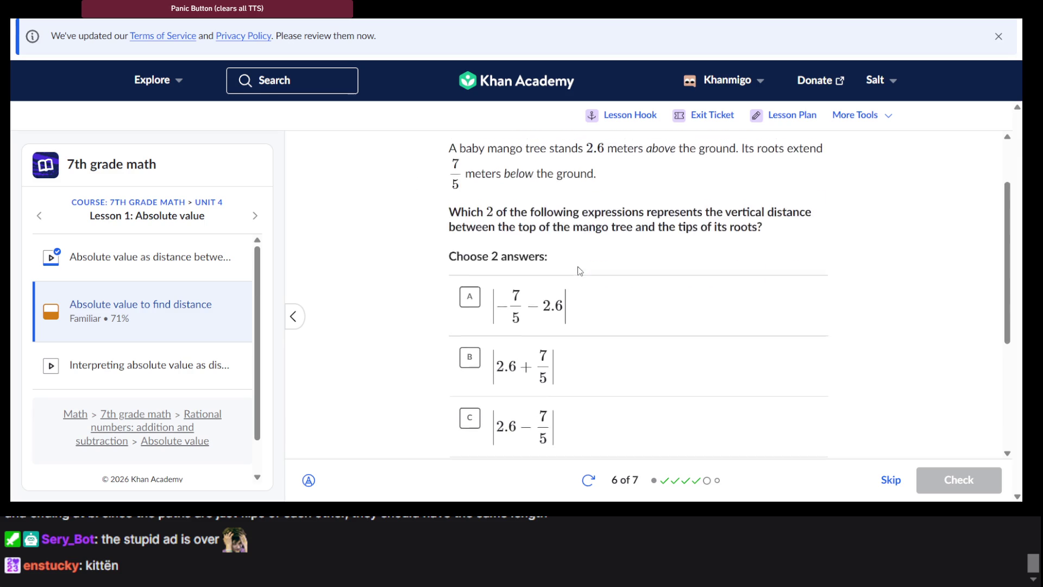
pyautogui.scroll(2, 579, 270)
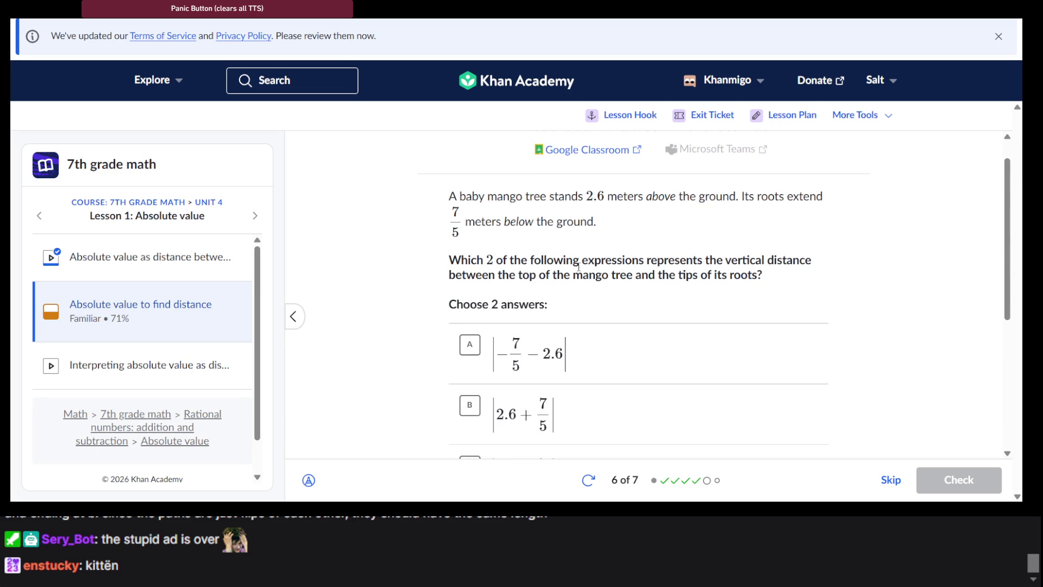
pyautogui.scroll(-3, 578, 266)
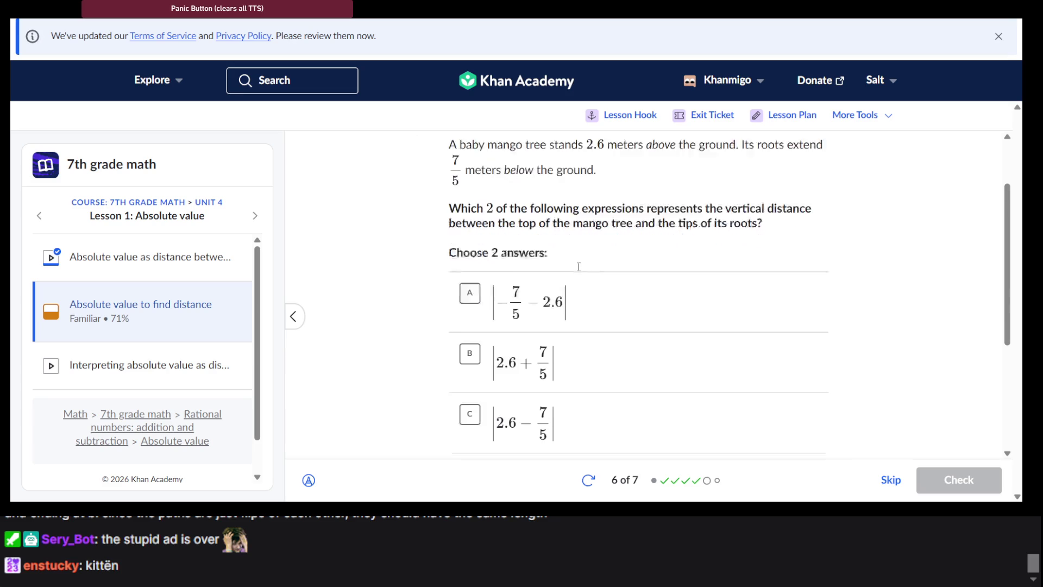
pyautogui.click(549, 340)
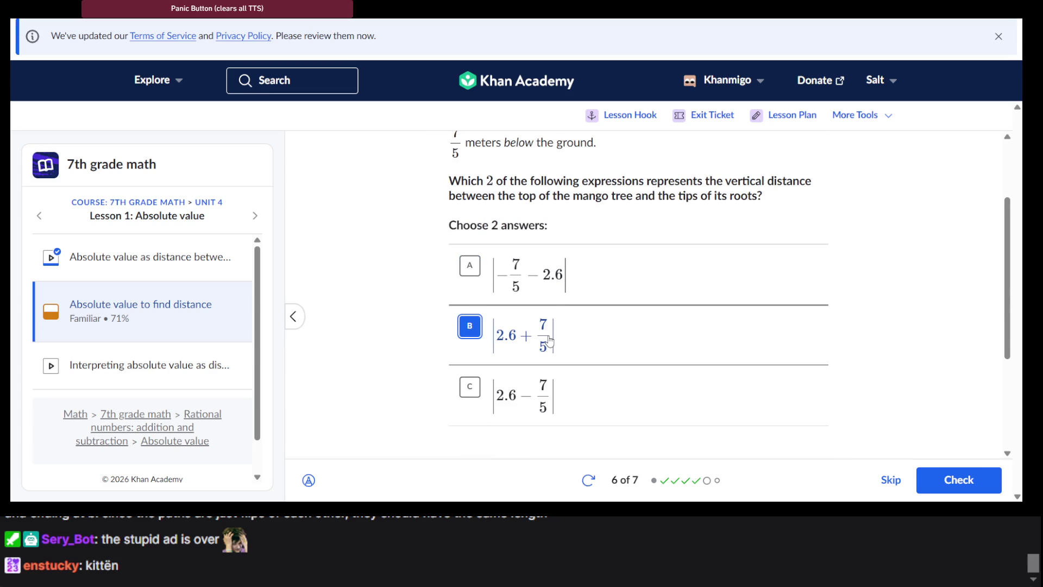
pyautogui.scroll(3, 549, 341)
pyautogui.scroll(-5, 549, 341)
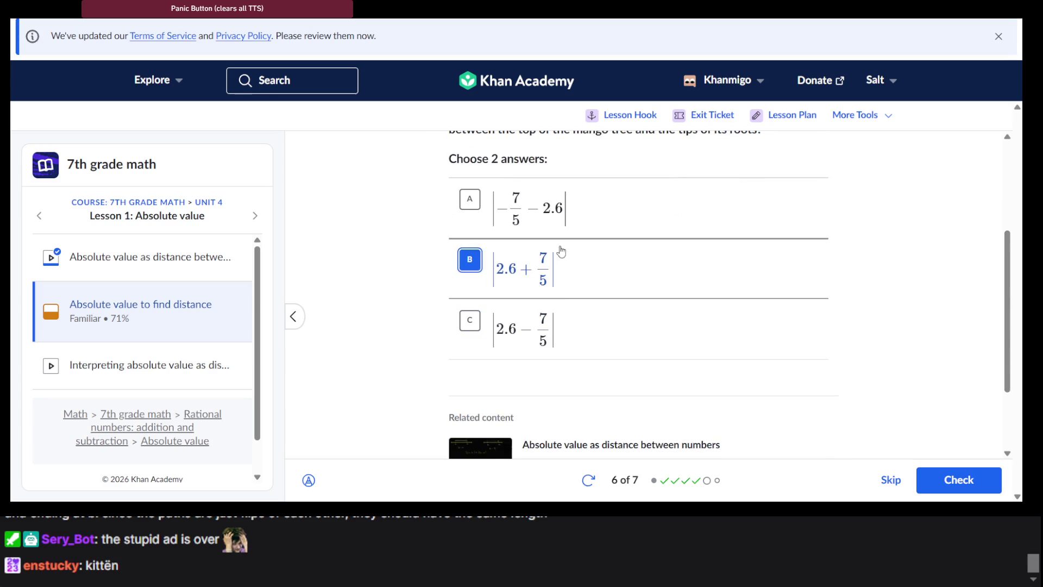
pyautogui.click(554, 210)
# Step: Check the mango tree answers and continue to question 7 of 7
pyautogui.scroll(1, 565, 220)
pyautogui.scroll(3, 564, 220)
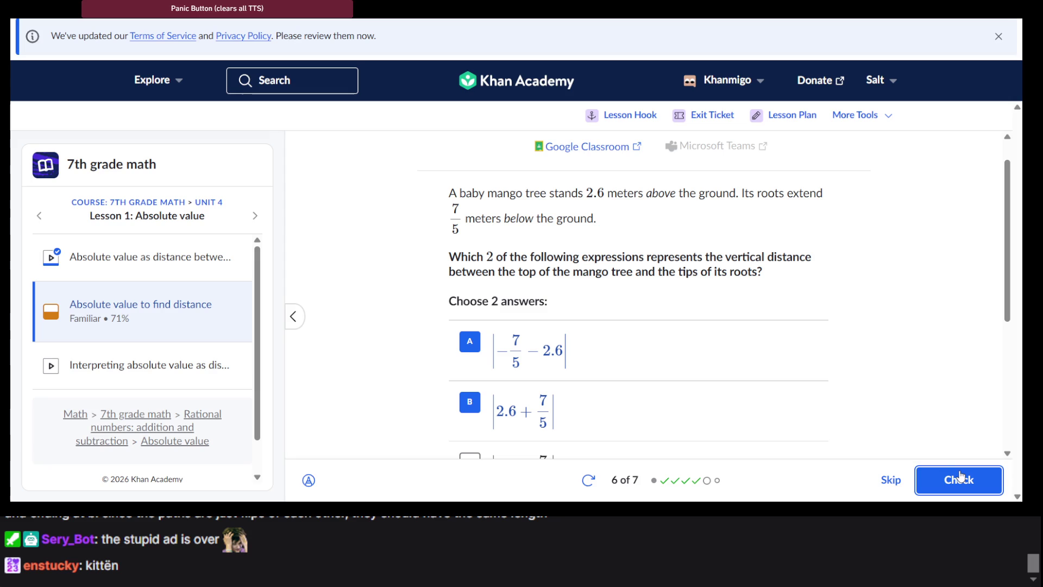
pyautogui.click(958, 477)
pyautogui.click(958, 477)
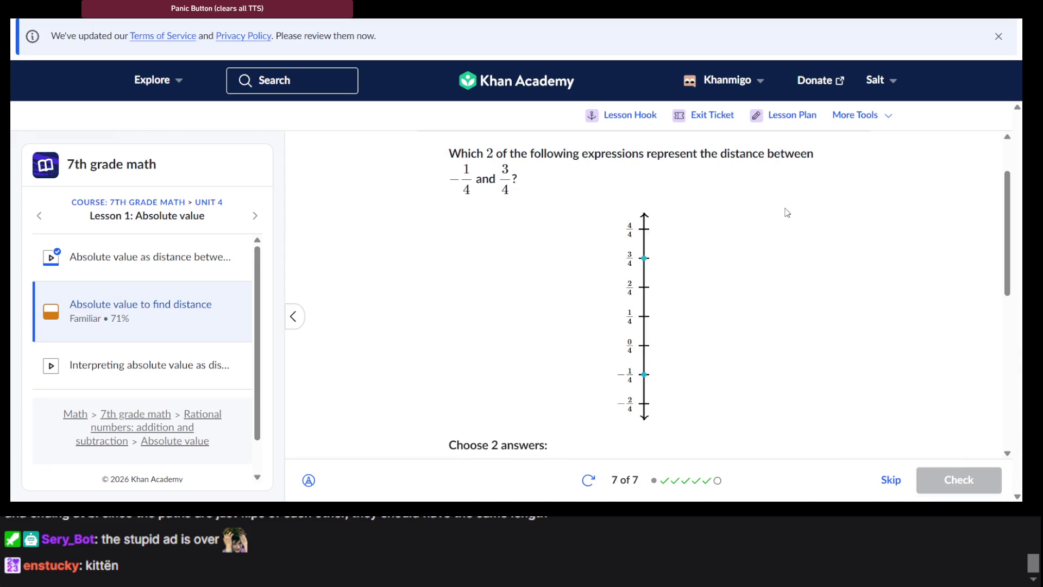
# Step: Answer the −1/4 to 3/4 distance question with A and C, dropping B, then continue
pyautogui.scroll(-1, 771, 175)
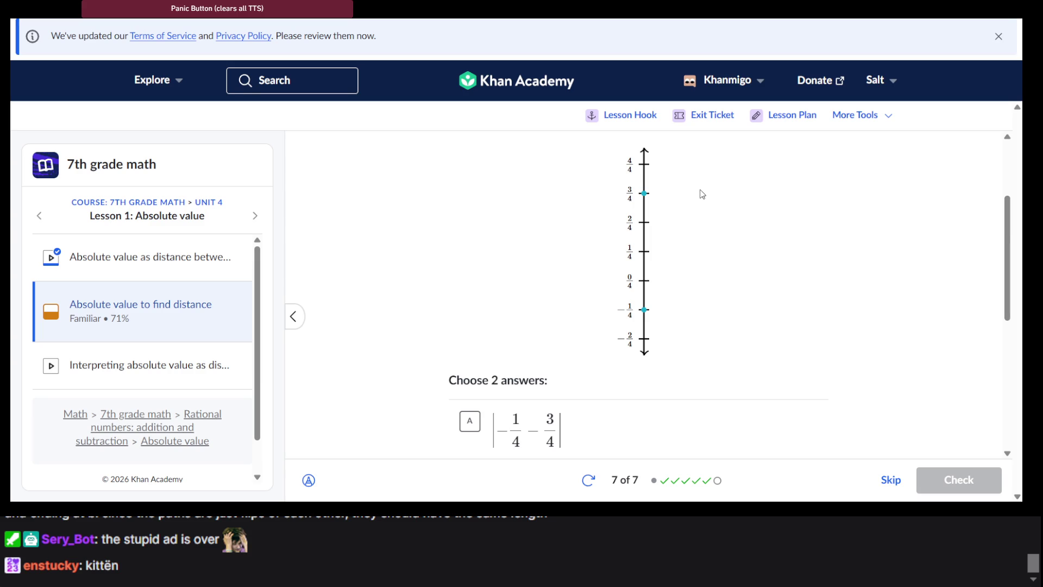
pyautogui.scroll(-3, 702, 194)
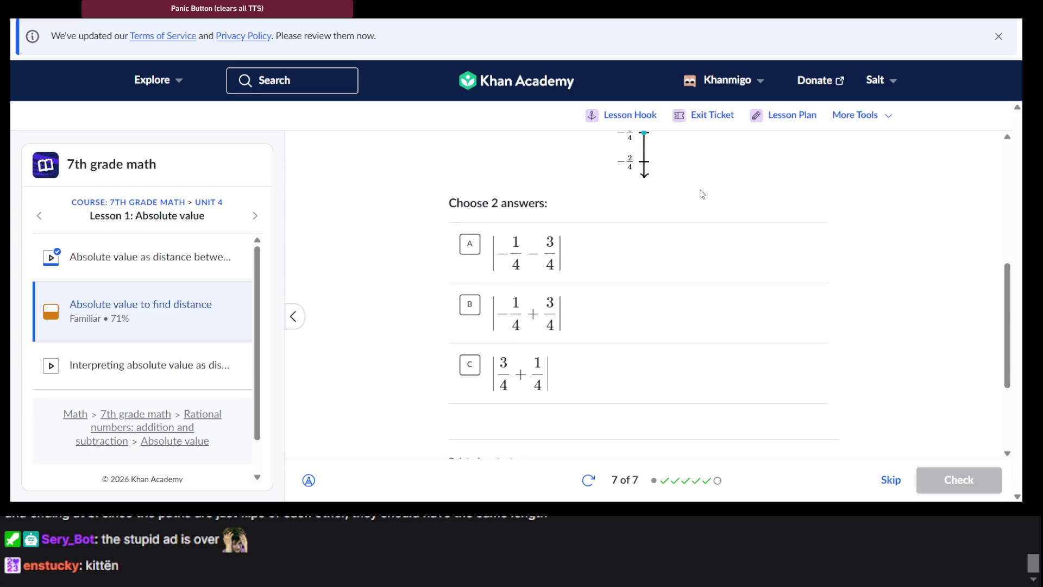
pyautogui.click(558, 384)
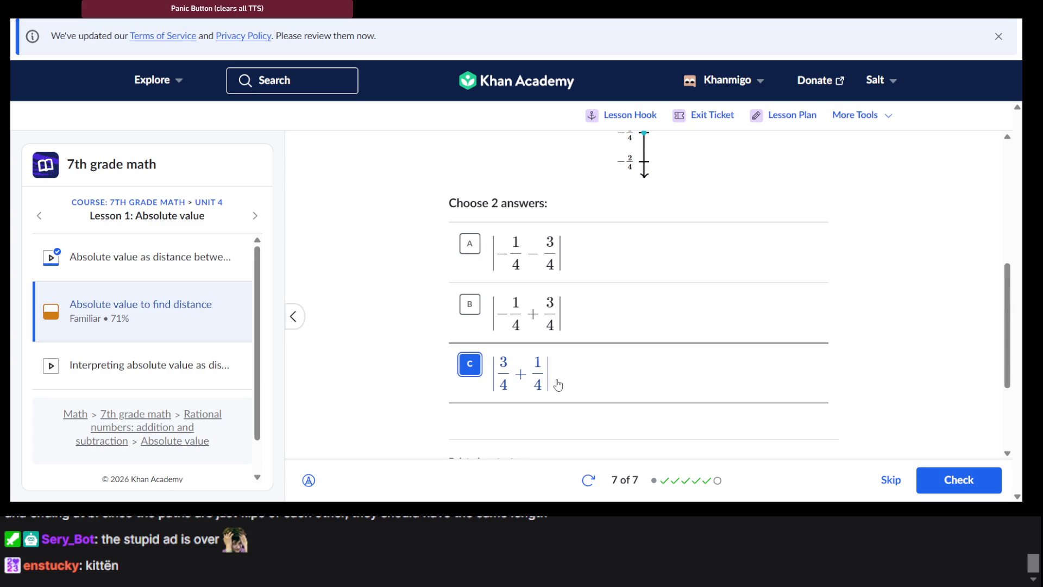
pyautogui.scroll(2, 557, 384)
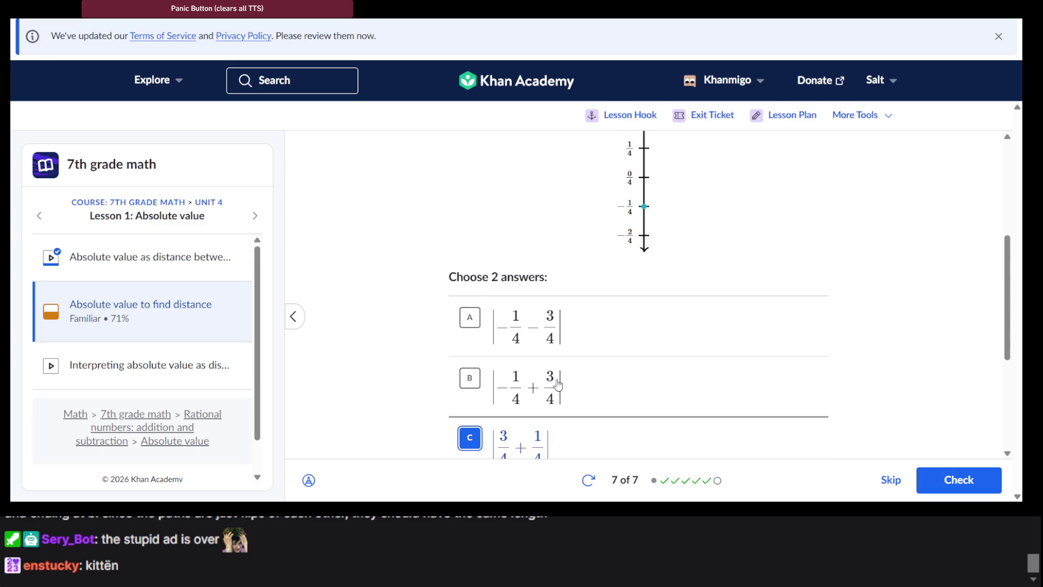
pyautogui.click(558, 385)
pyautogui.scroll(2, 558, 385)
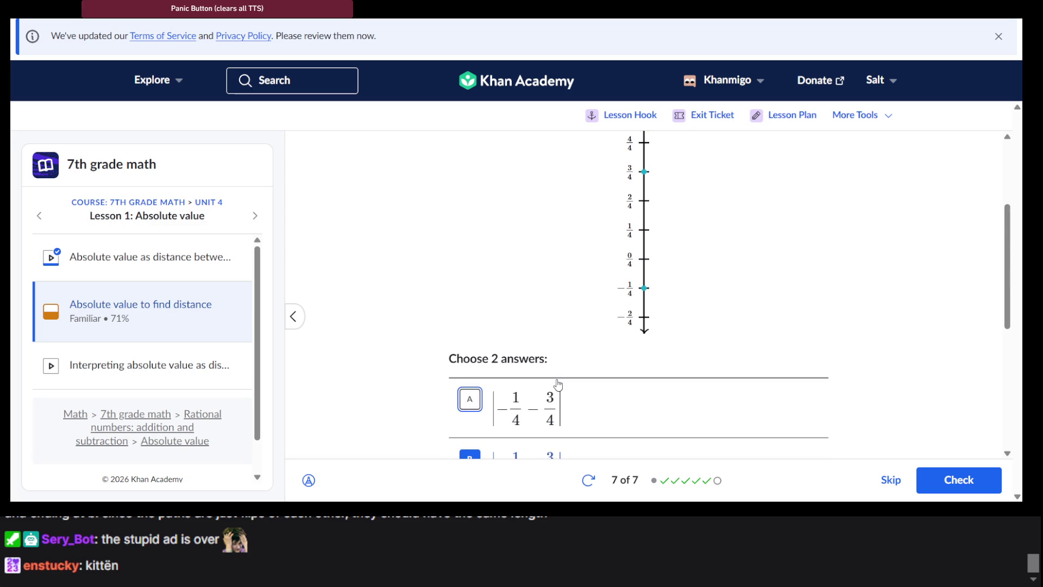
pyautogui.scroll(-2, 598, 345)
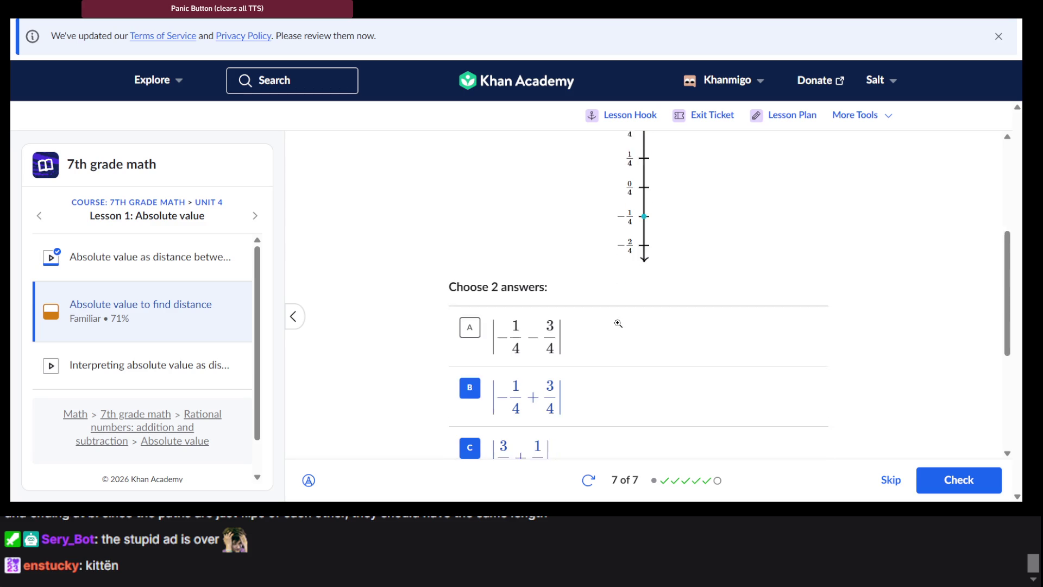
pyautogui.click(559, 333)
pyautogui.click(533, 385)
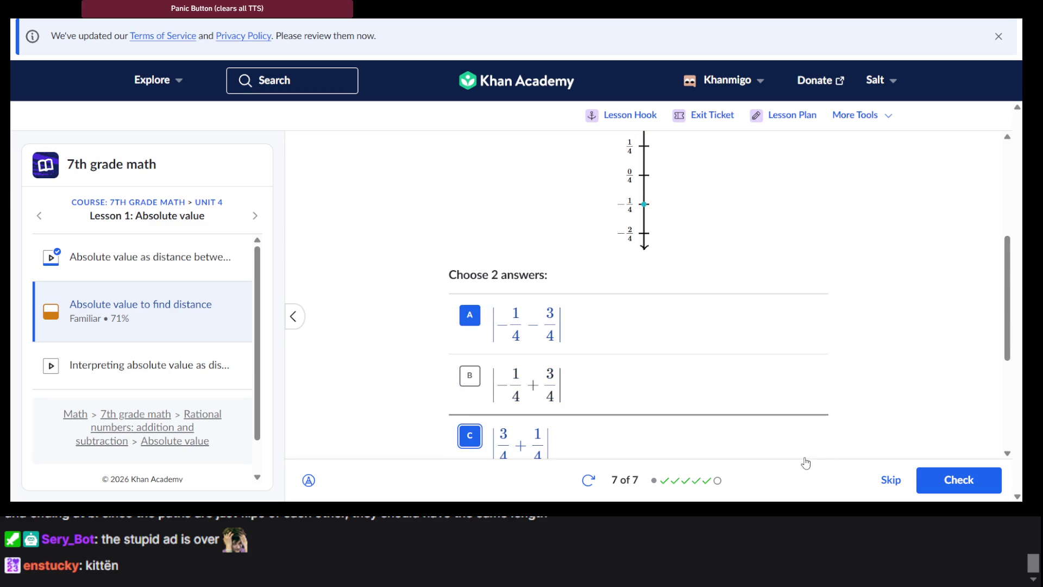
pyautogui.click(952, 481)
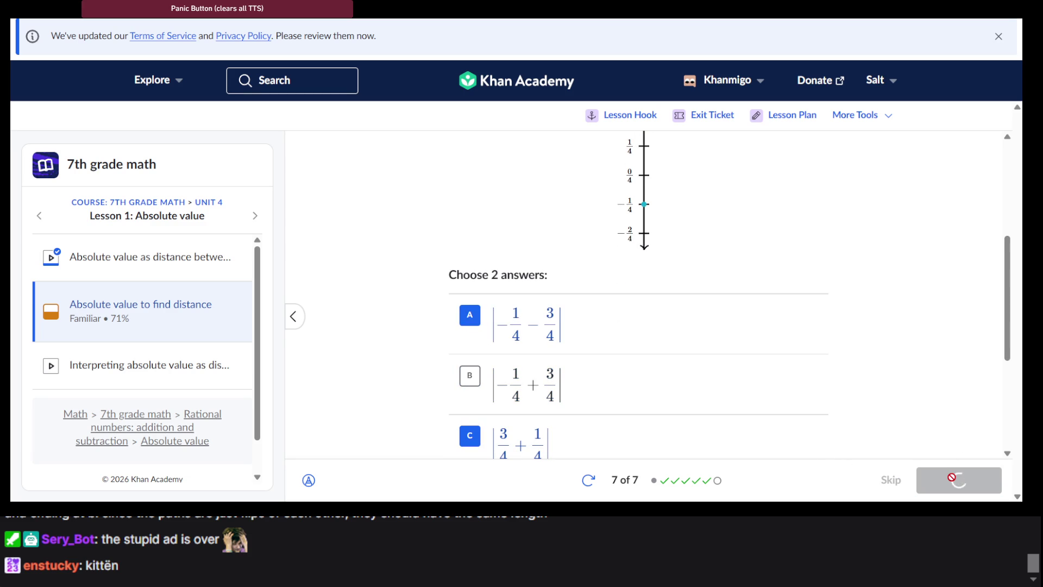
pyautogui.click(953, 482)
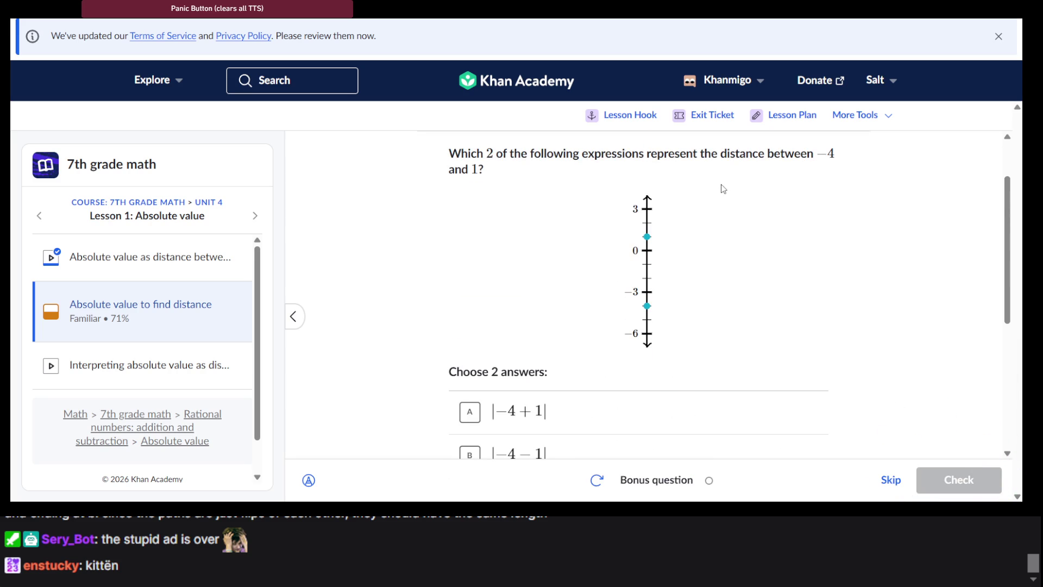
# Step: Choose B, |−4 − 1|, and C, |1 + 4|, for the bonus question and check
pyautogui.scroll(-1, 722, 189)
pyautogui.scroll(1, 723, 189)
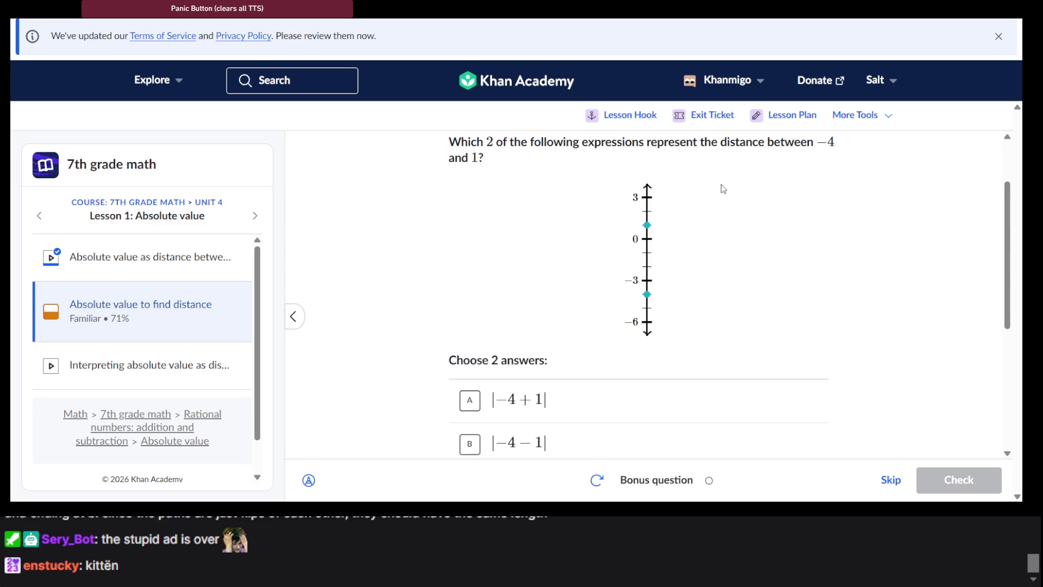
pyautogui.scroll(-3, 723, 189)
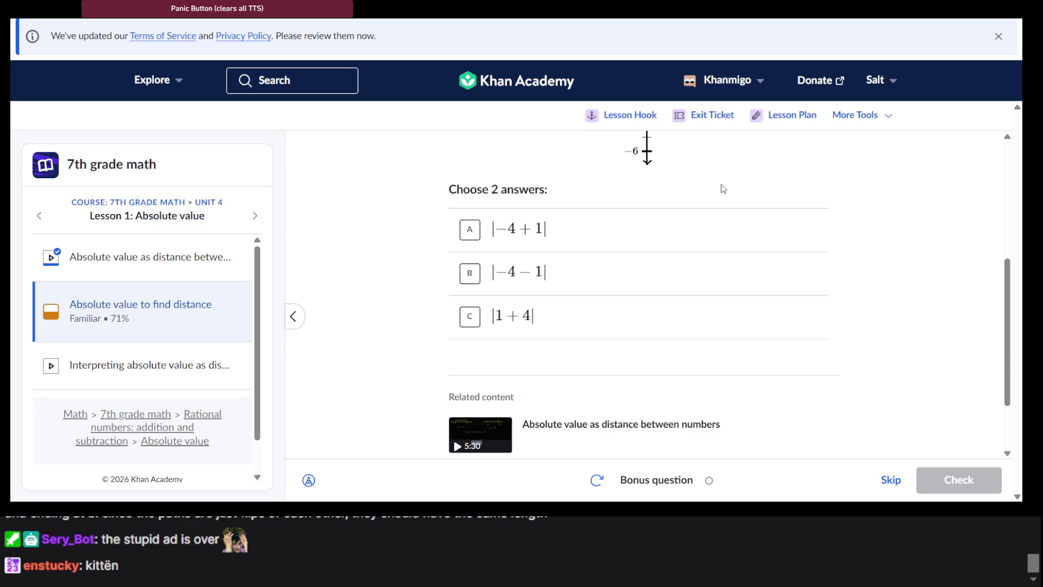
pyautogui.click(626, 264)
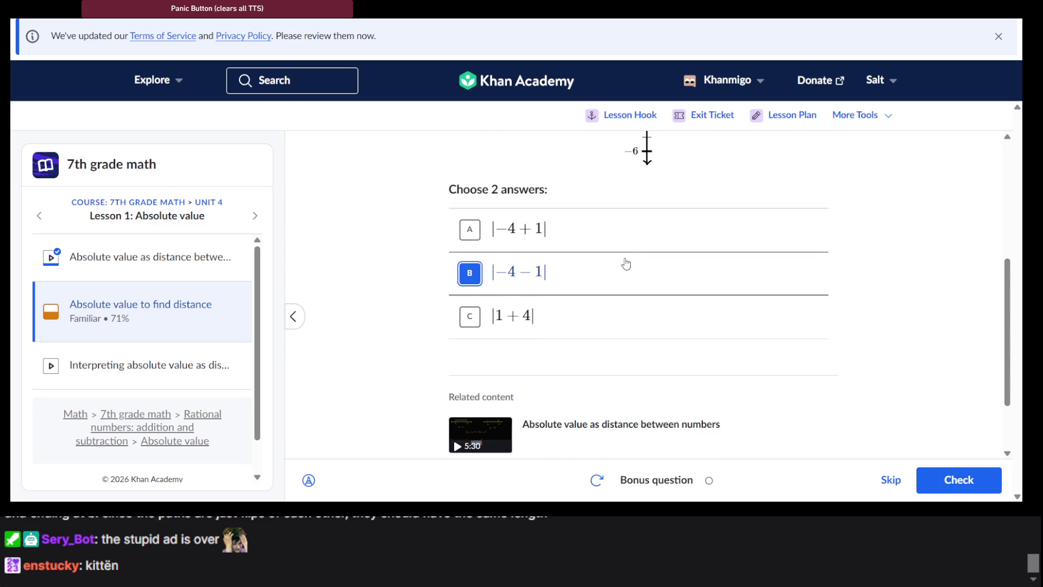
pyautogui.scroll(3, 625, 264)
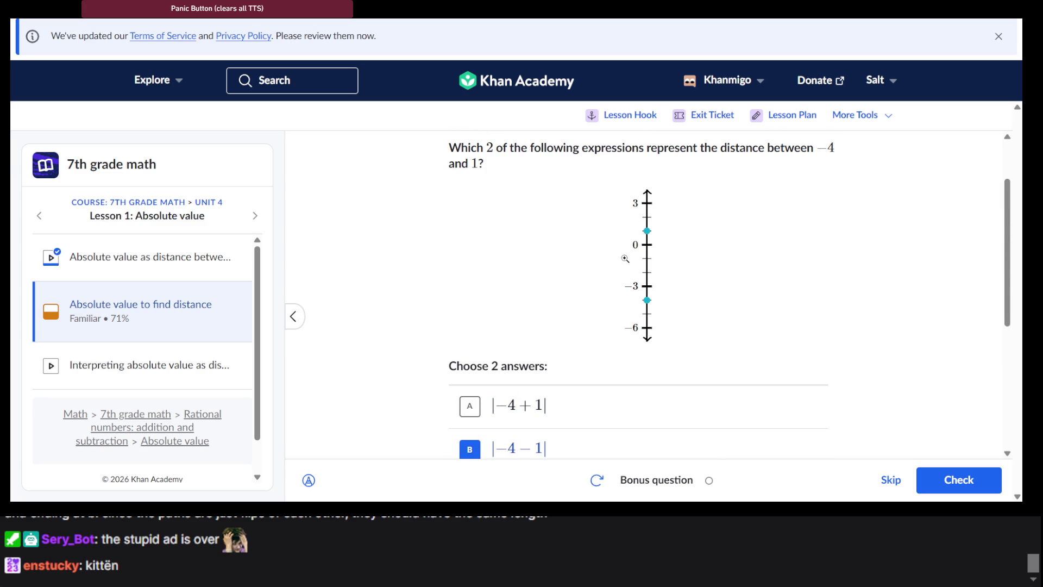
pyautogui.scroll(-2, 626, 258)
pyautogui.scroll(2, 594, 391)
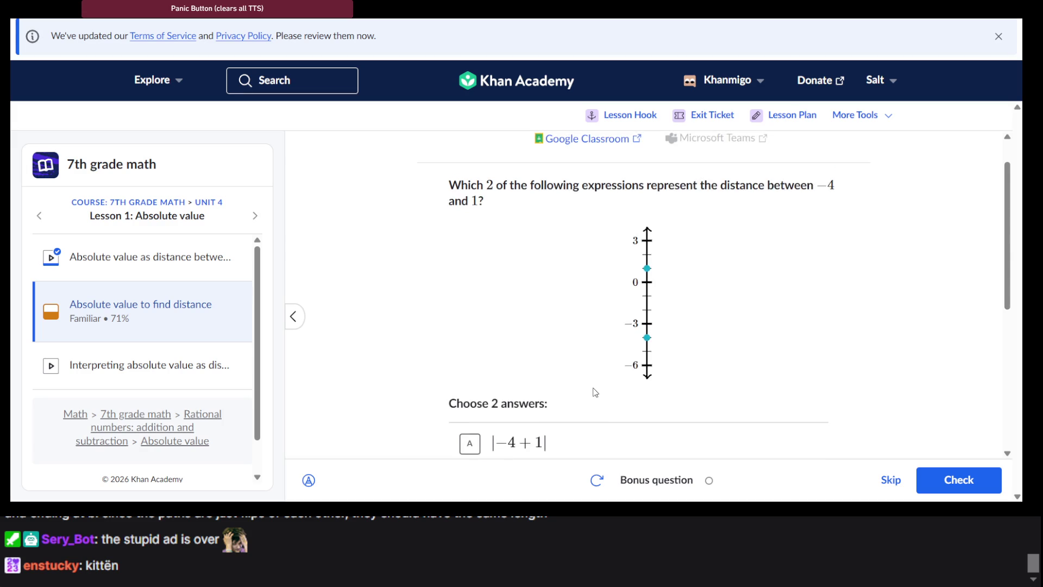
pyautogui.scroll(-4, 593, 393)
pyautogui.click(597, 320)
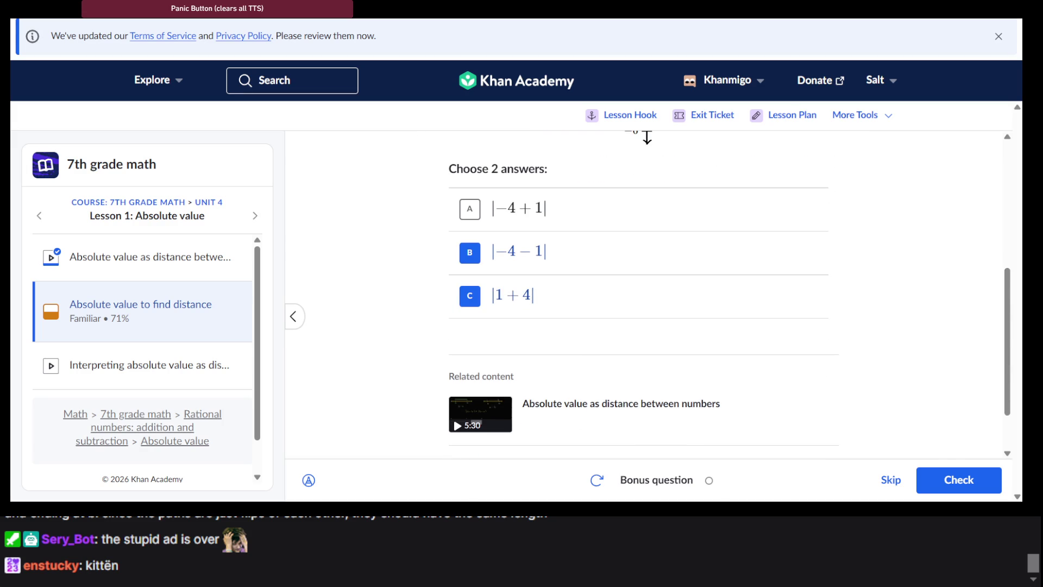
pyautogui.scroll(1, 945, 454)
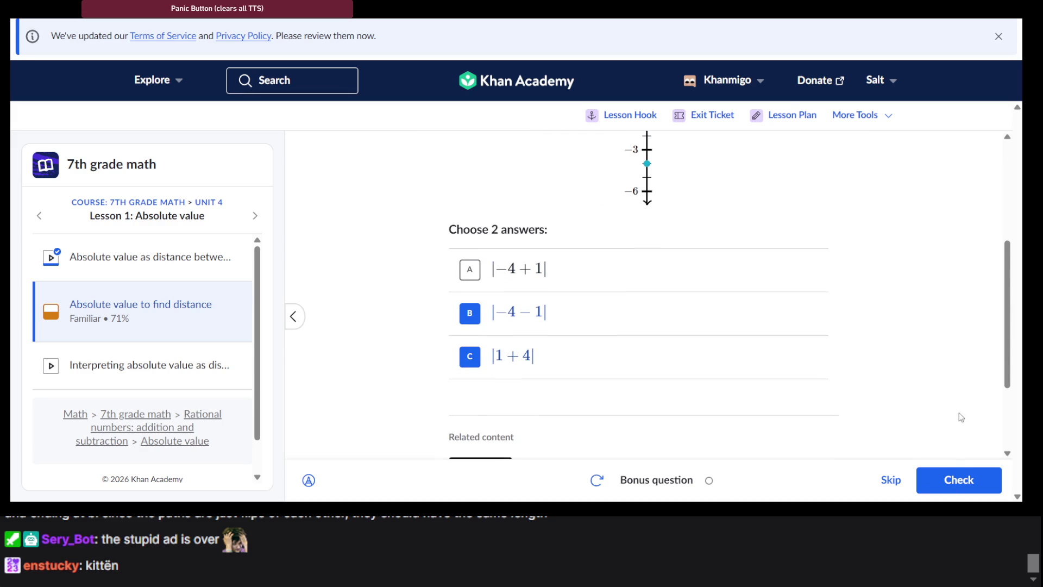
pyautogui.scroll(2, 958, 424)
pyautogui.click(954, 475)
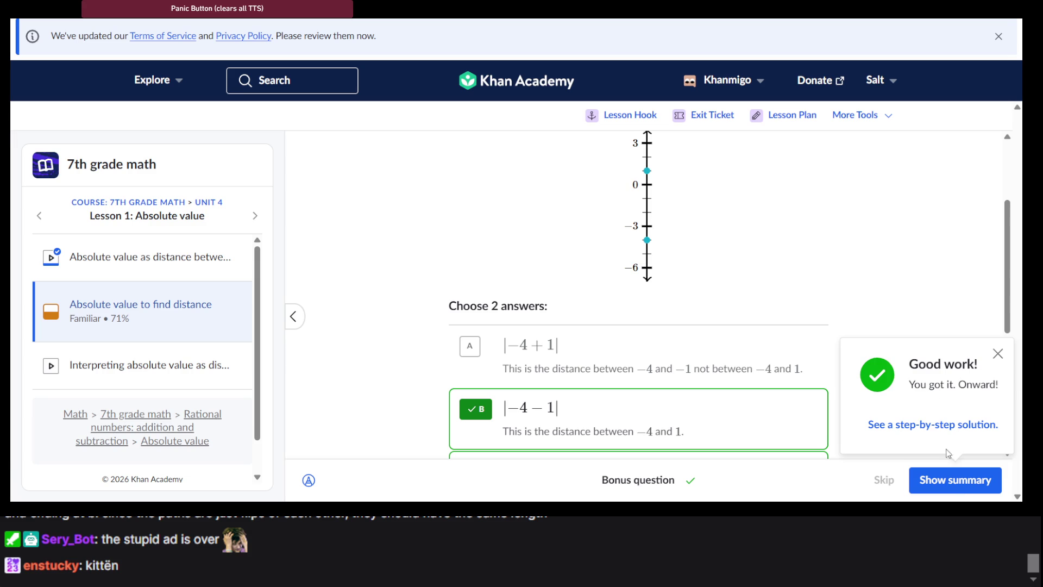
# Step: Show the summary with 7/7 correct and 135 energy points
pyautogui.click(959, 473)
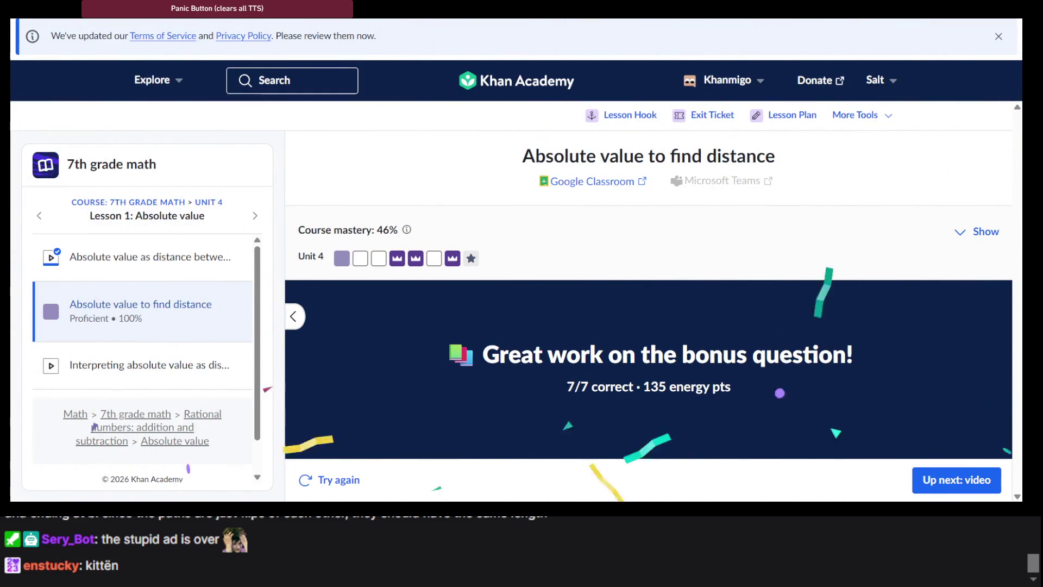
# Step: Revisit the Svenska.se stressad results, then move to the Den Danske Ordbog tab
pyautogui.hotkey('ctrl', 'Tab')
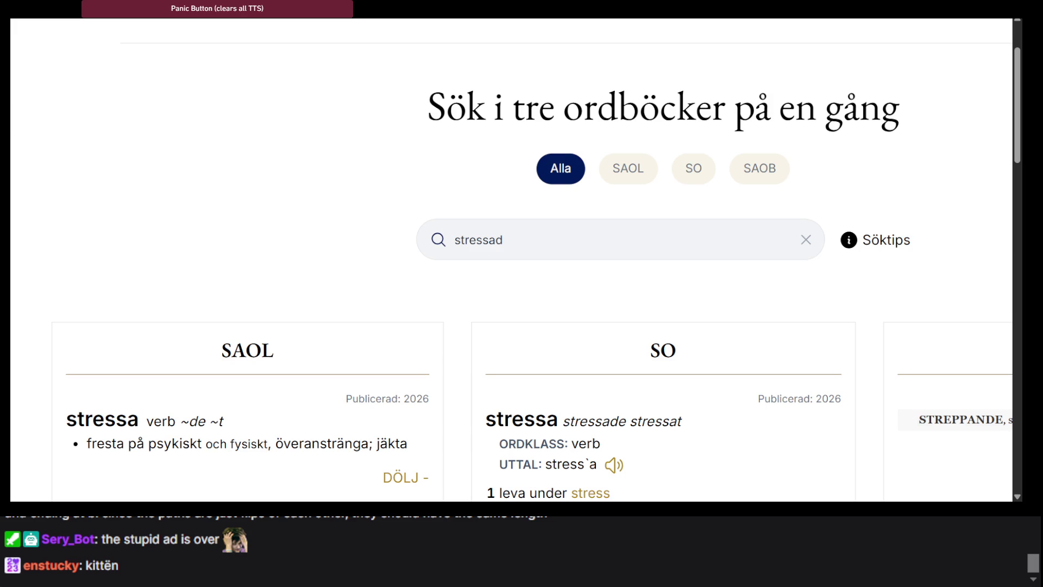
pyautogui.click(681, 240)
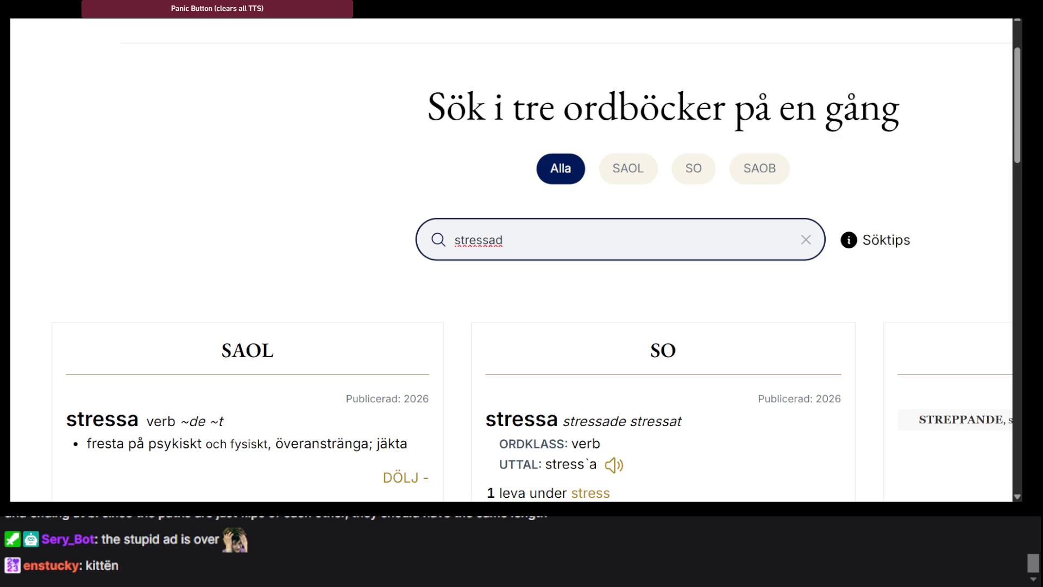
pyautogui.hotkey('ctrl', 'Tab')
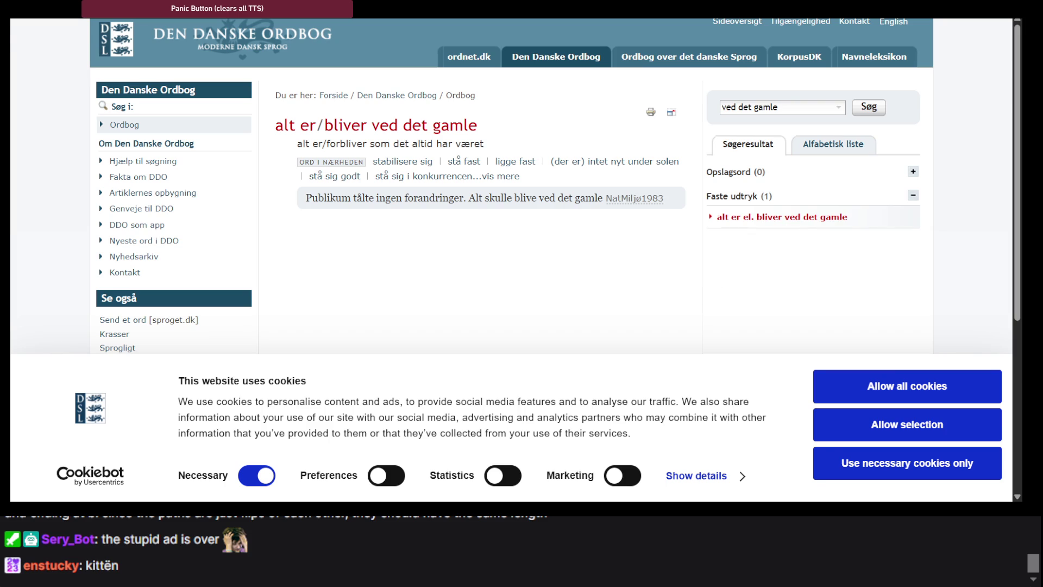
# Step: Open a new incognito browser window with Ctrl+Shift+N
pyautogui.hotkey('ctrl', 'shift', 'n')
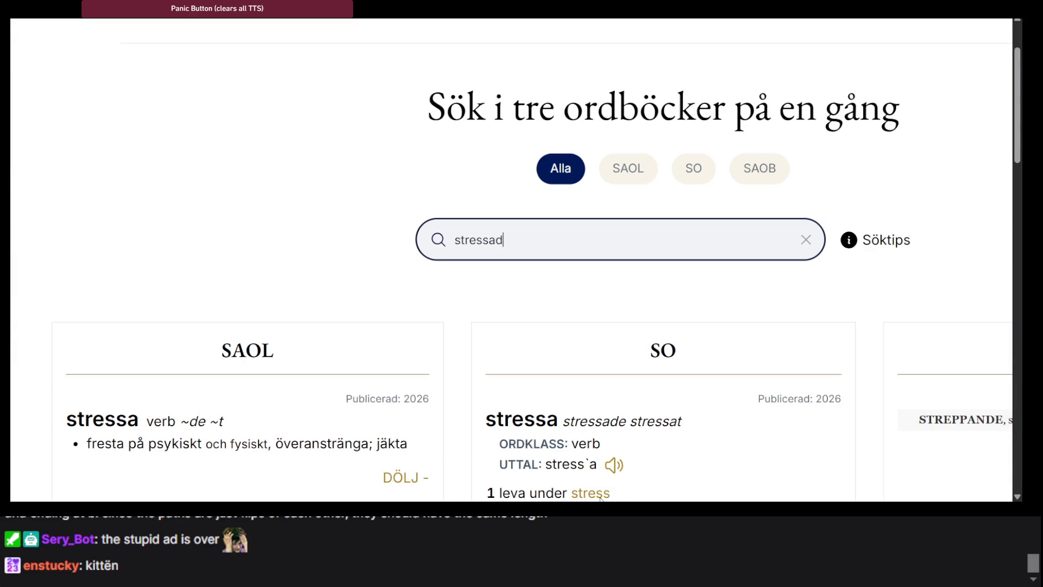
# Step: Review the SAOL and SO entries for stressa on Svenska.se
pyautogui.click(525, 490)
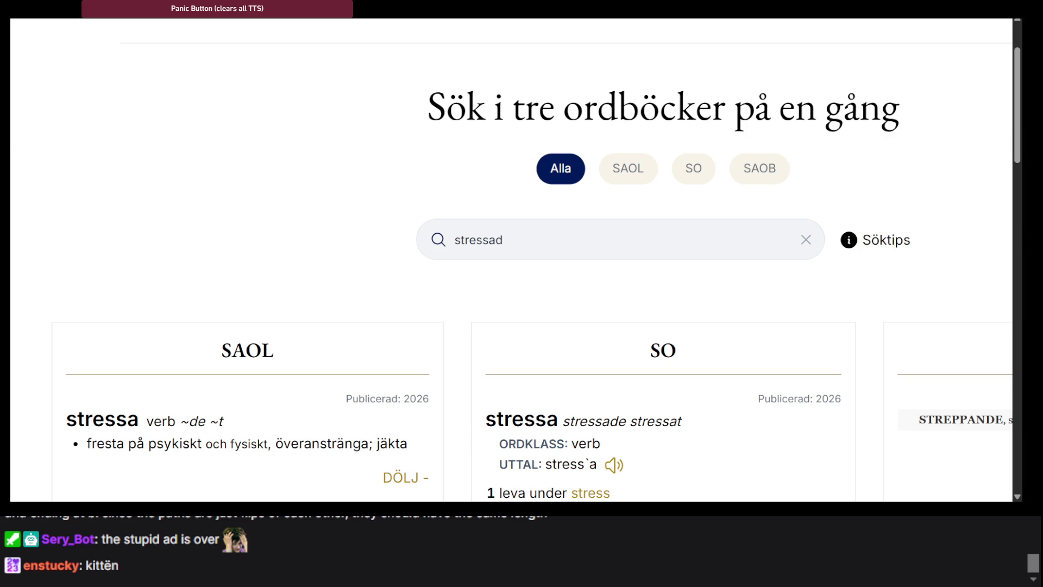
# Step: Look up 'Säkerhet' in ordnet.dk's Svensk-Dansk Ordbog, then return to .NET Fiddle
pyautogui.hotkey('ctrl', 'Tab')
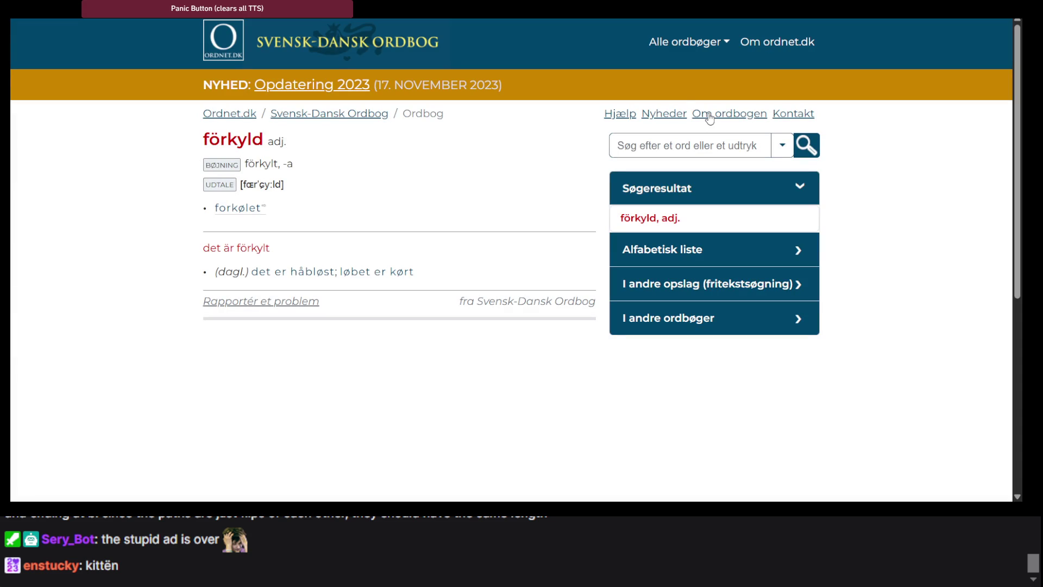
pyautogui.click(659, 145)
pyautogui.write('Säkerhet')
pyautogui.press('Return')
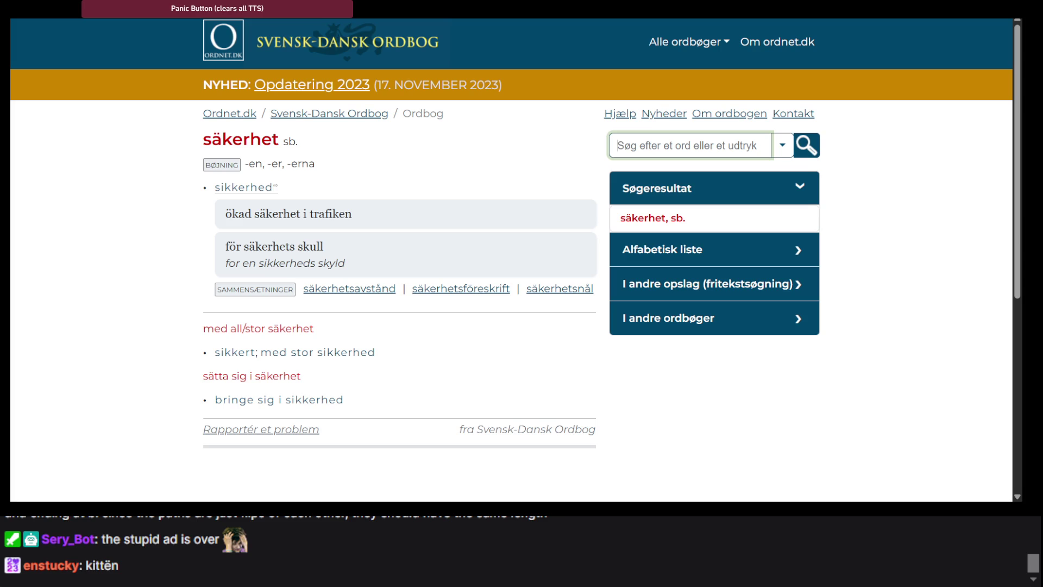
pyautogui.hotkey('ctrl', 'Tab')
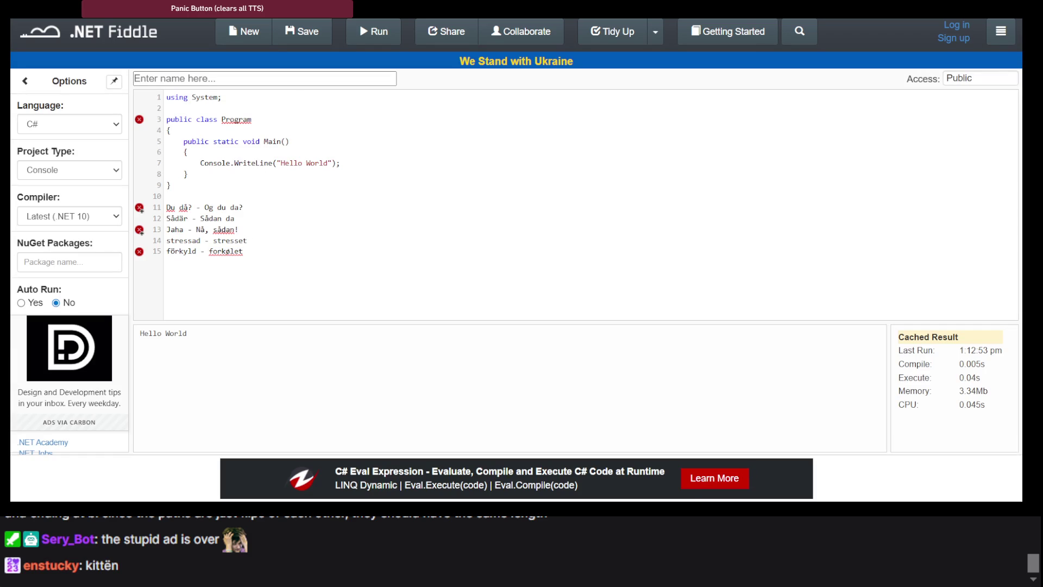
# Step: Replace old word-pair lines 11–15 with 'Säkerhet - sikkerhed', checking the dictionary entry for säkerhet
pyautogui.moveTo(243, 252); pyautogui.dragTo(172, 212)
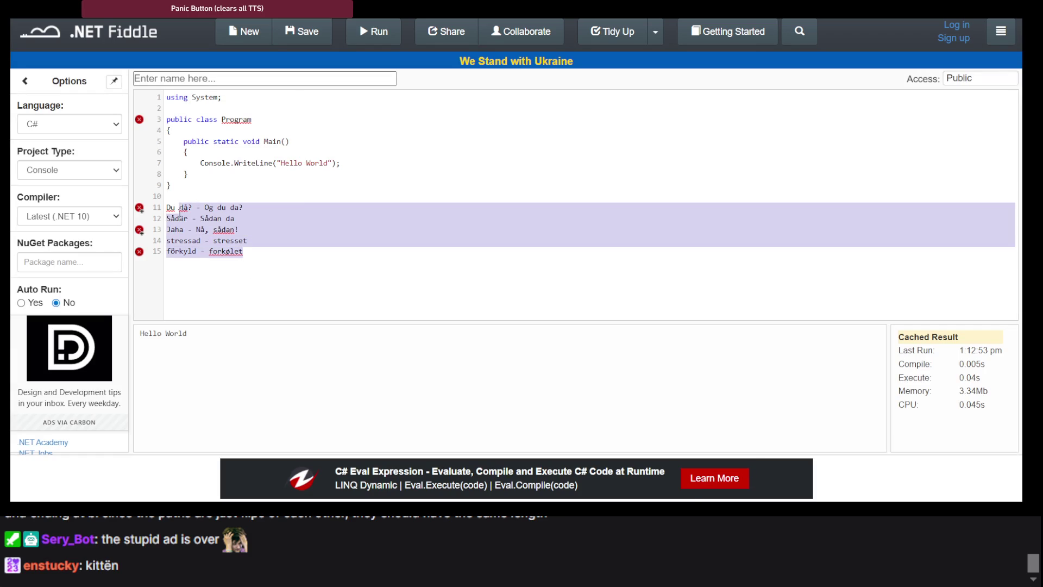
pyautogui.press('BackSpace')
pyautogui.write('Säkerhet -')
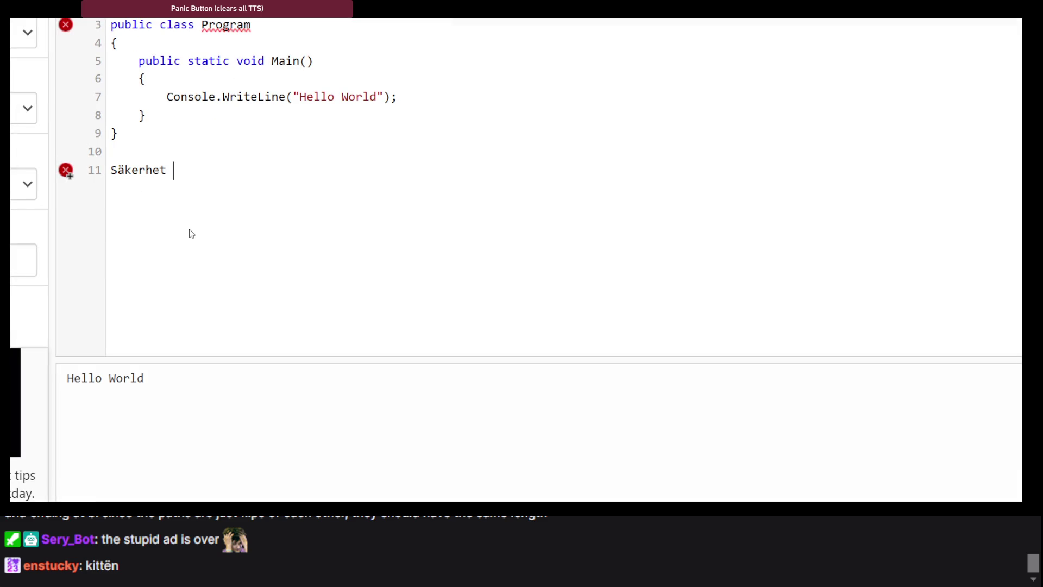
pyautogui.press('BackSpace')
pyautogui.write('- sikke')
pyautogui.write('rhed')
pyautogui.hotkey('alt', 'Tab')
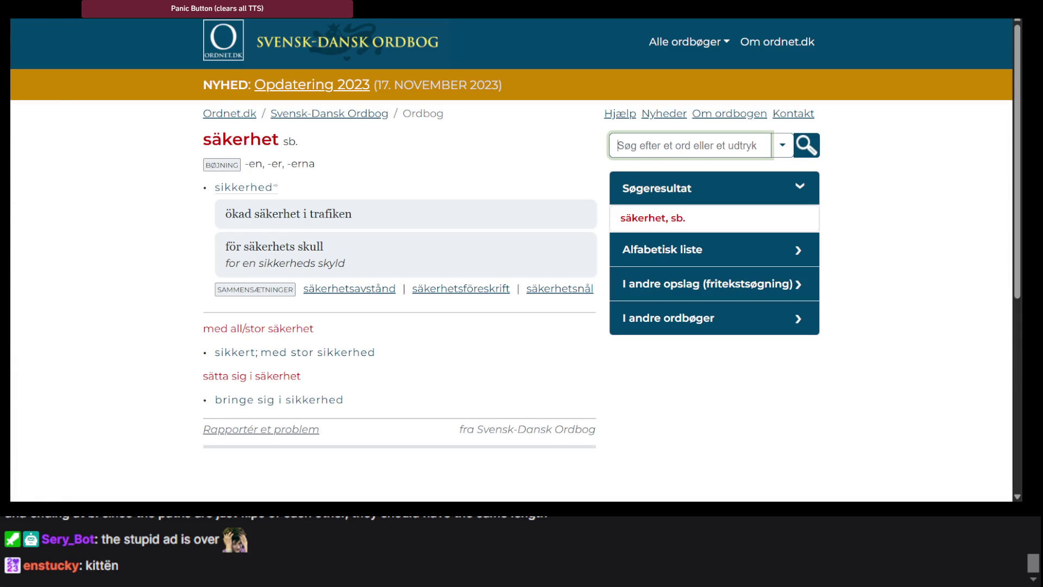
pyautogui.hotkey('alt', 'Tab')
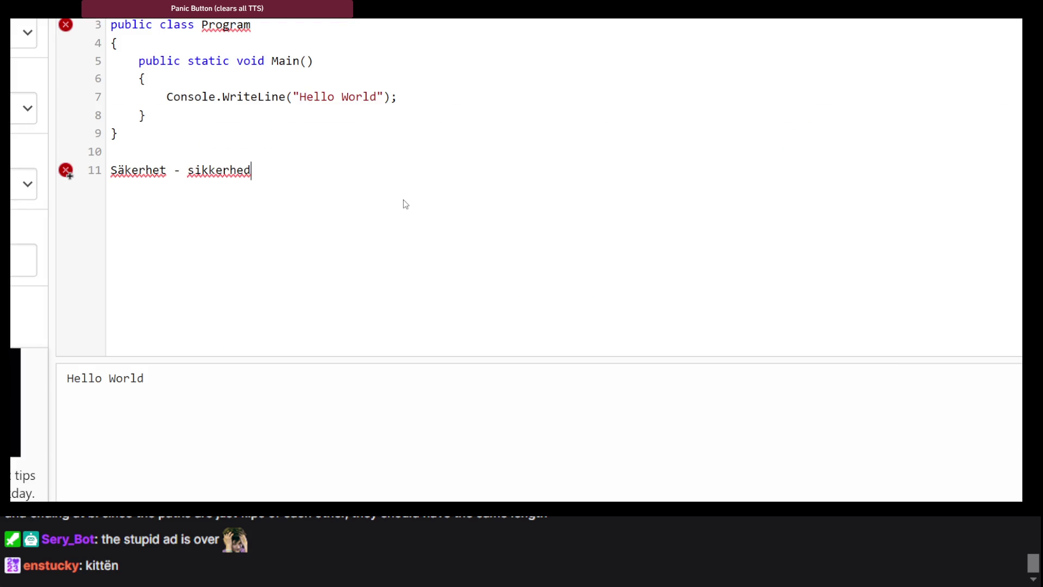
pyautogui.moveTo(235, 176)
# Step: Search ordnet.dk's Svensk-Dansk Ordbog for 'fel' and skim the results
pyautogui.hotkey('alt', 'Tab')
pyautogui.click(704, 147)
pyautogui.write('fel')
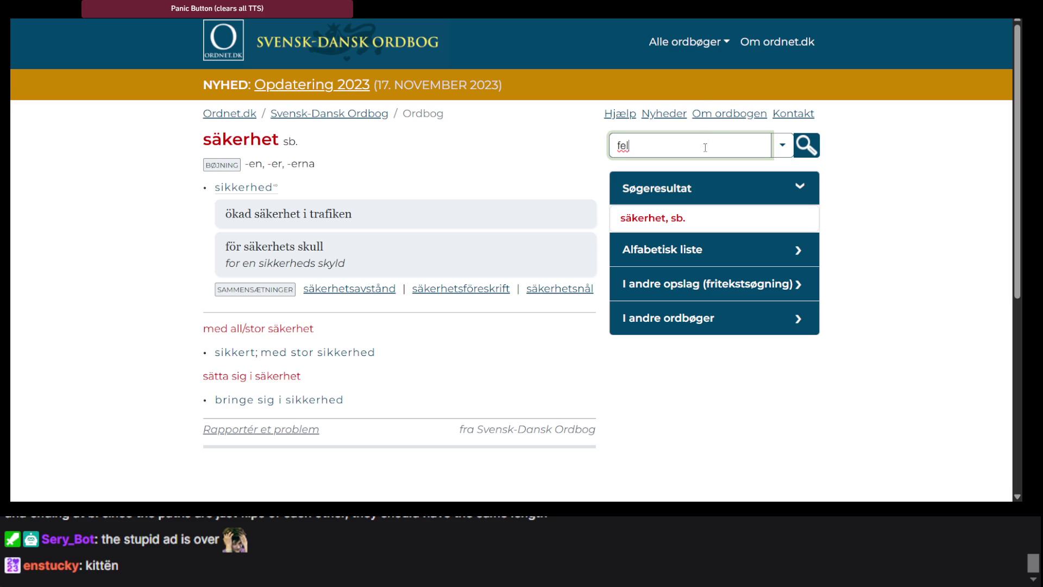
pyautogui.press('Return')
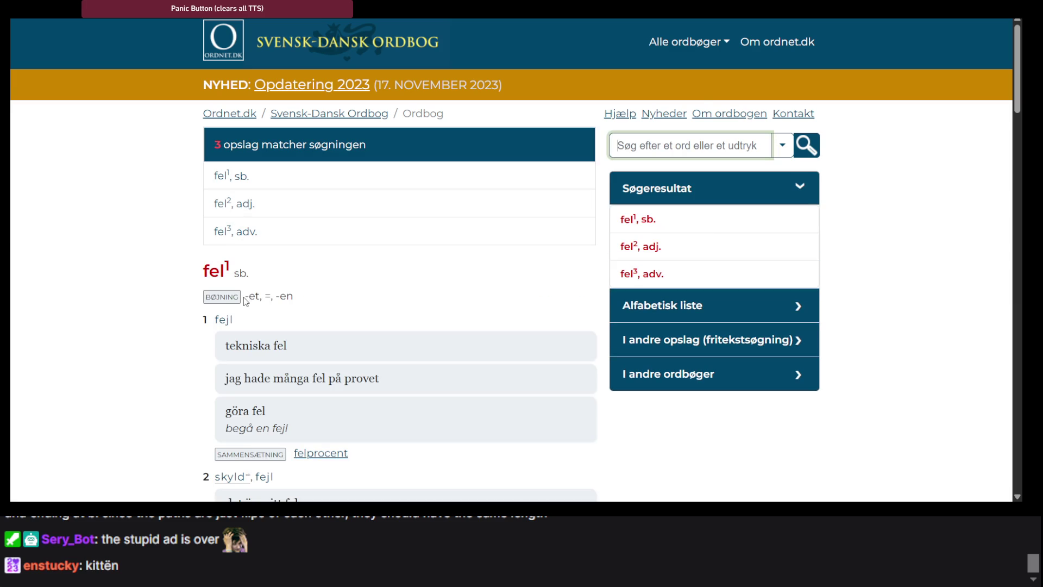
pyautogui.scroll(-3, 231, 309)
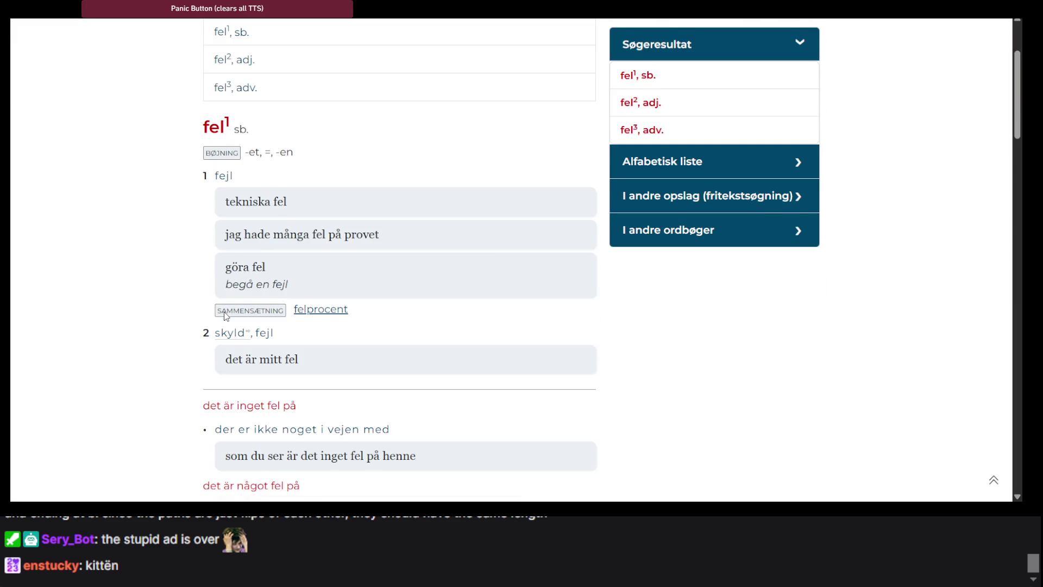
pyautogui.scroll(2, 225, 315)
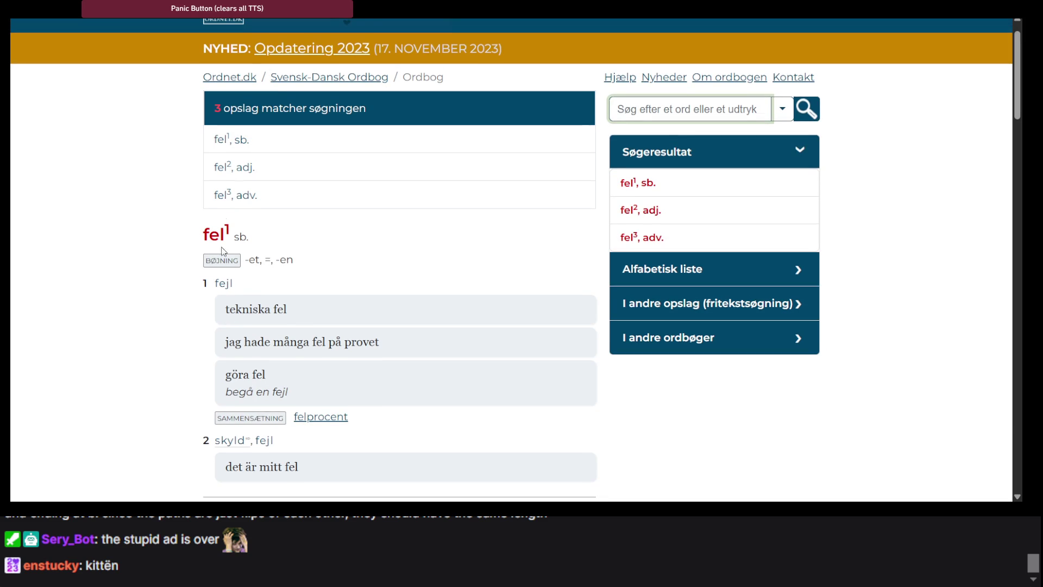
# Step: Read the fel² adjective entry (forkert, gal, fejl), then return to the code editor
pyautogui.click(226, 177)
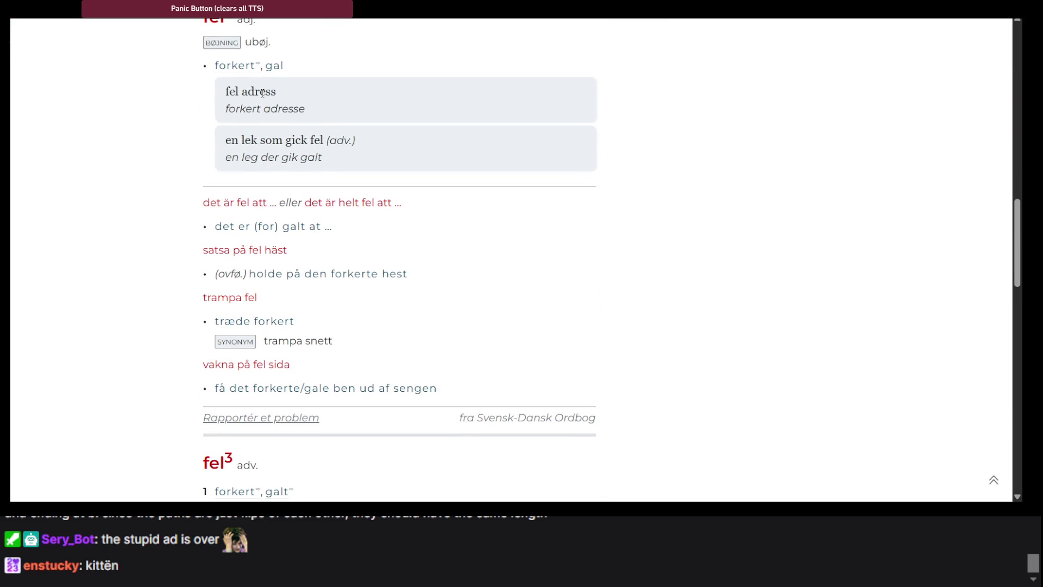
pyautogui.scroll(1, 262, 92)
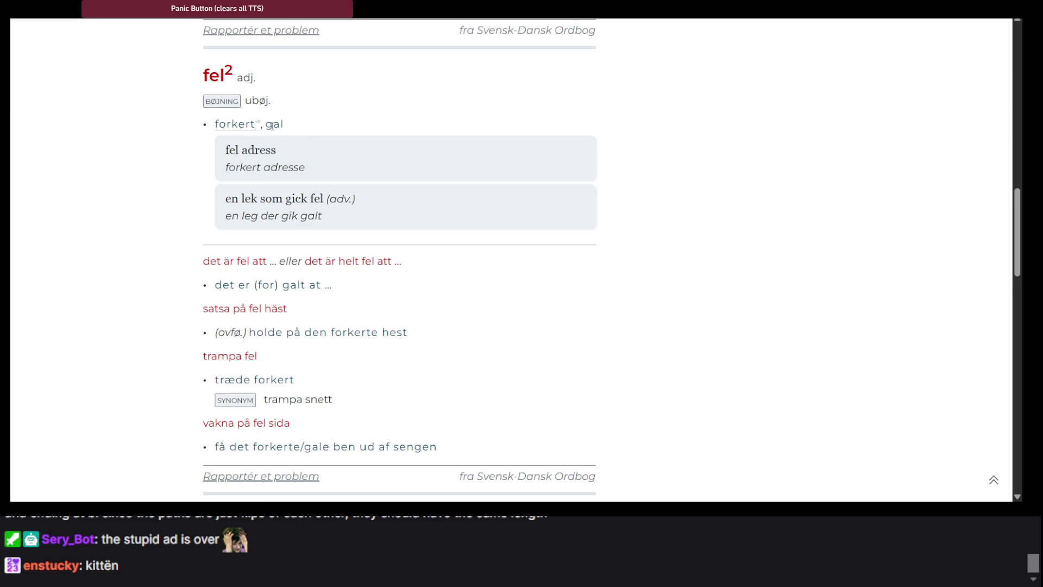
pyautogui.scroll(-4, 307, 141)
pyautogui.scroll(-2, 307, 140)
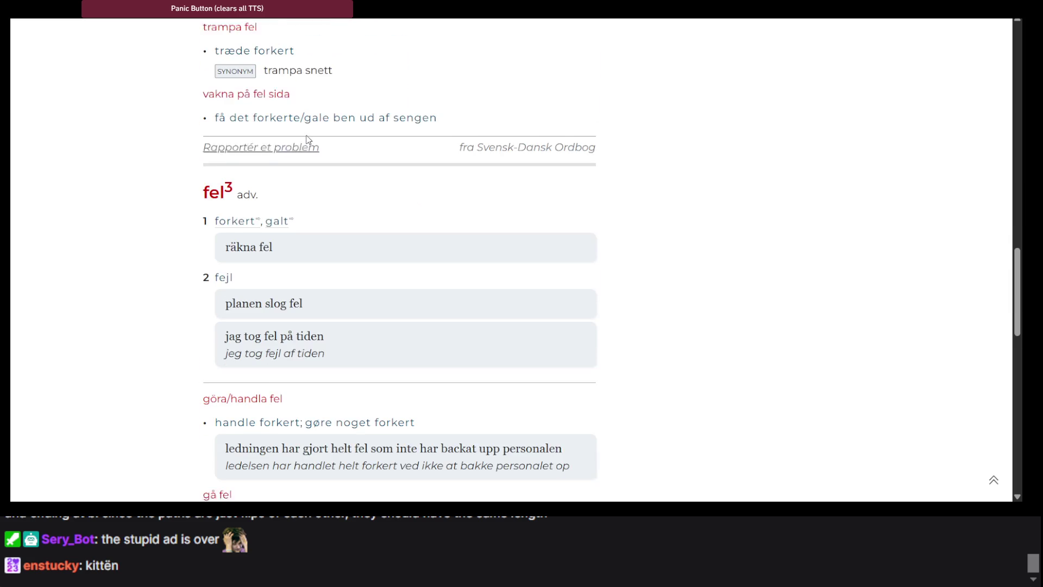
pyautogui.scroll(-4, 307, 141)
pyautogui.scroll(-8, 308, 141)
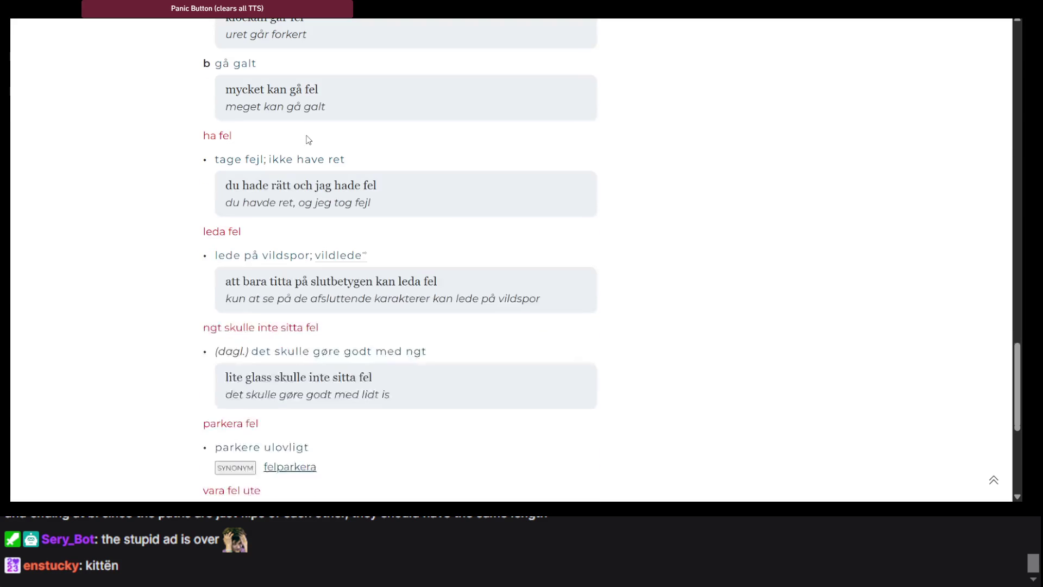
pyautogui.scroll(15, 305, 140)
pyautogui.hotkey('alt', 'Tab')
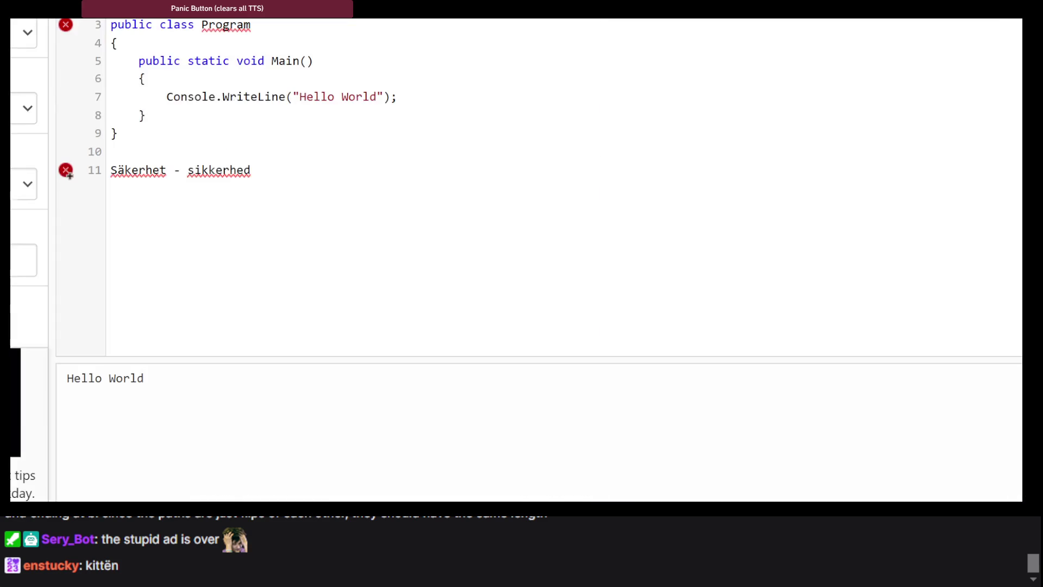
# Step: Add 'fel - forkert' on line 12, correcting the misspelled 'forket'
pyautogui.press('Return')
pyautogui.write('fel ')
pyautogui.write('- forket')
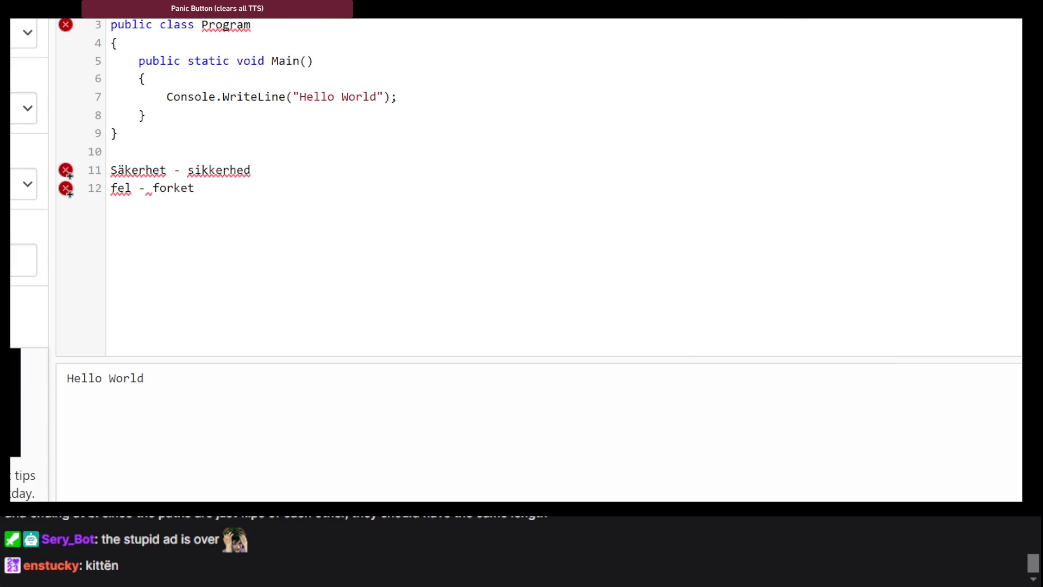
pyautogui.hotkey('alt', 'Tab')
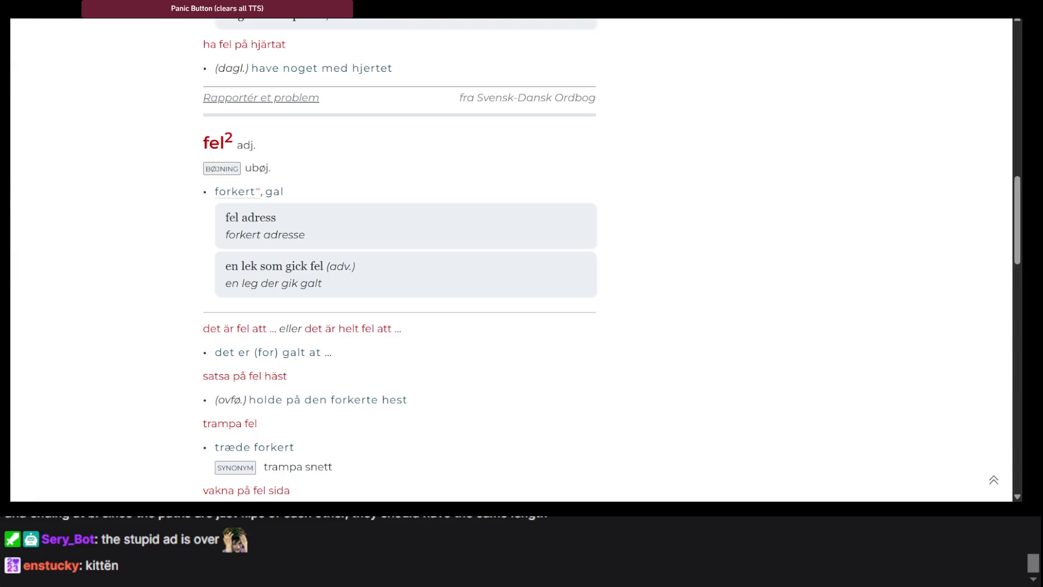
pyautogui.hotkey('alt', 'Tab')
pyautogui.press('BackSpace')
pyautogui.press('BackSpace')
pyautogui.write('ert')
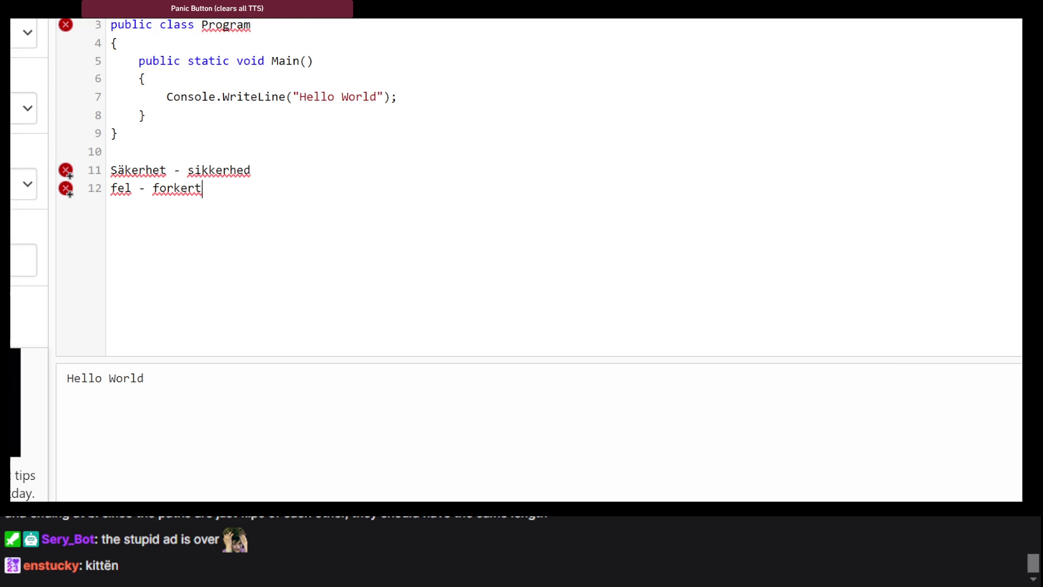
# Step: Recheck the fel entry in the dictionary, start an empty line 13, and return to the dictionary
pyautogui.hotkey('alt', 'Tab')
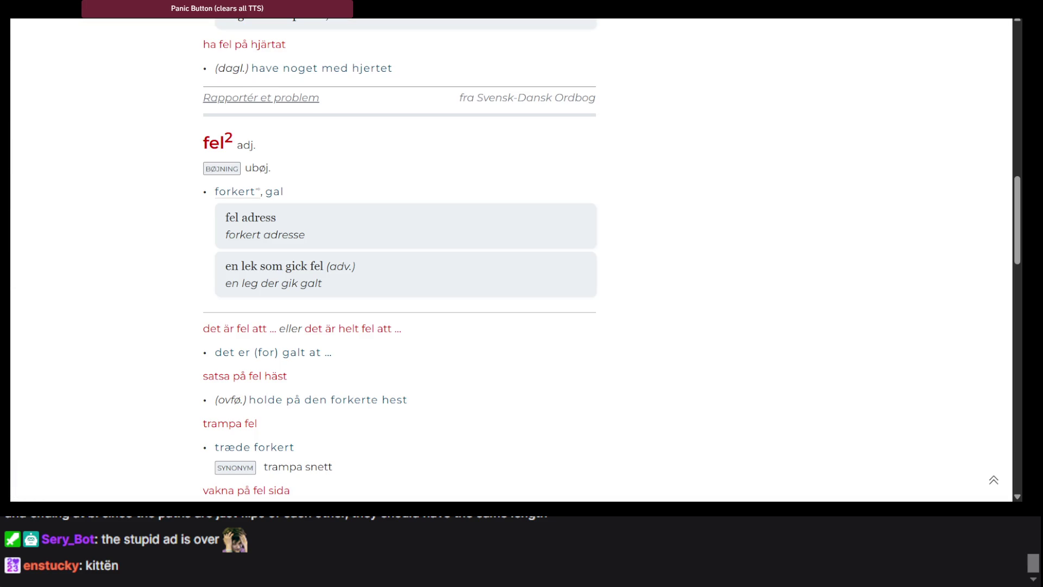
pyautogui.scroll(15, 383, 171)
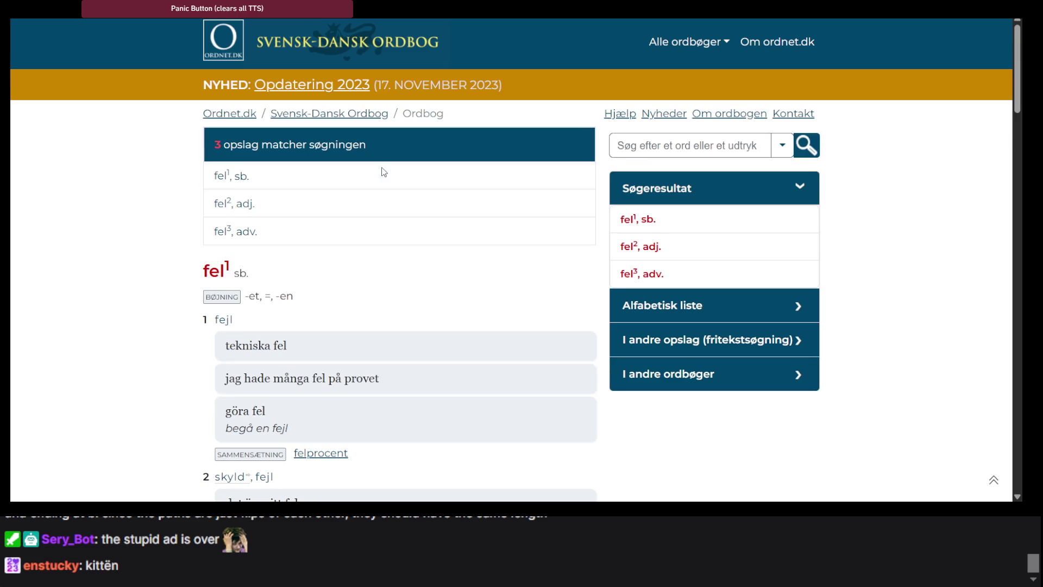
pyautogui.hotkey('alt', 'Tab')
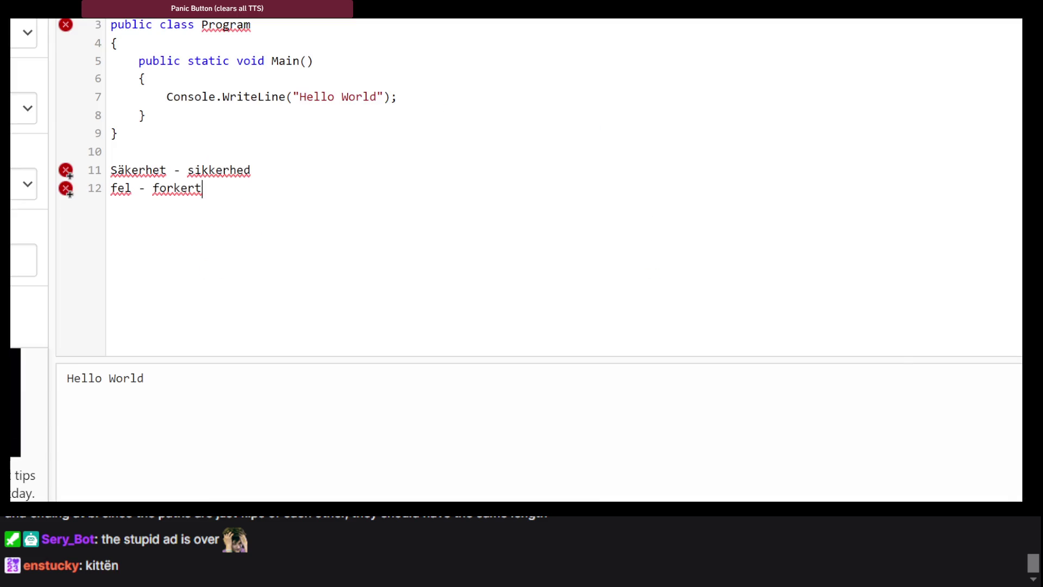
pyautogui.press('Return')
pyautogui.hotkey('alt', 'Tab')
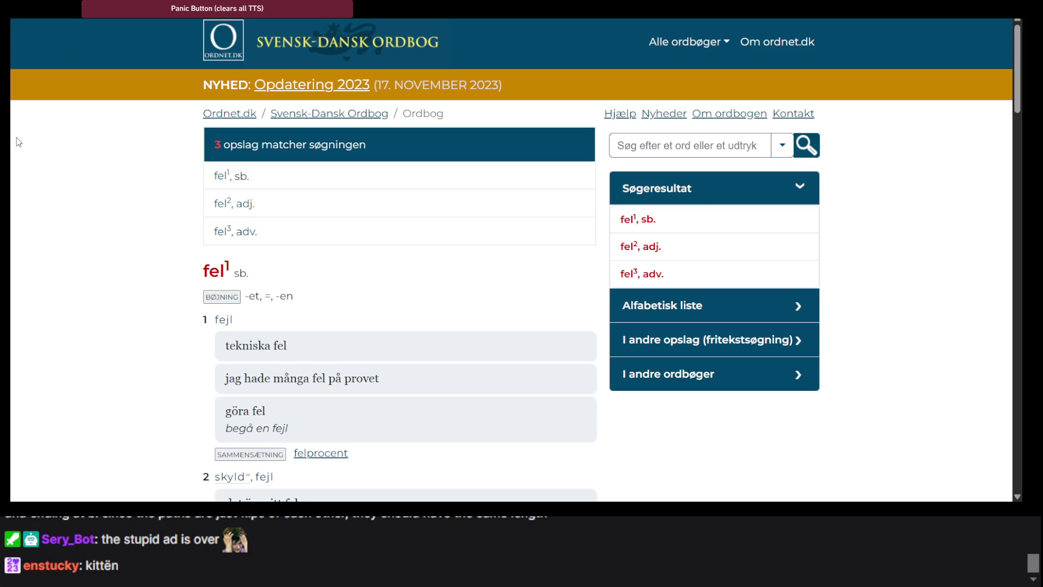
# Step: Look up 'rätt' on ordnet.dk, finding the adjective meanings rigtig and ret, then go back to .NET Fiddle
pyautogui.click(659, 147)
pyautogui.write('r')
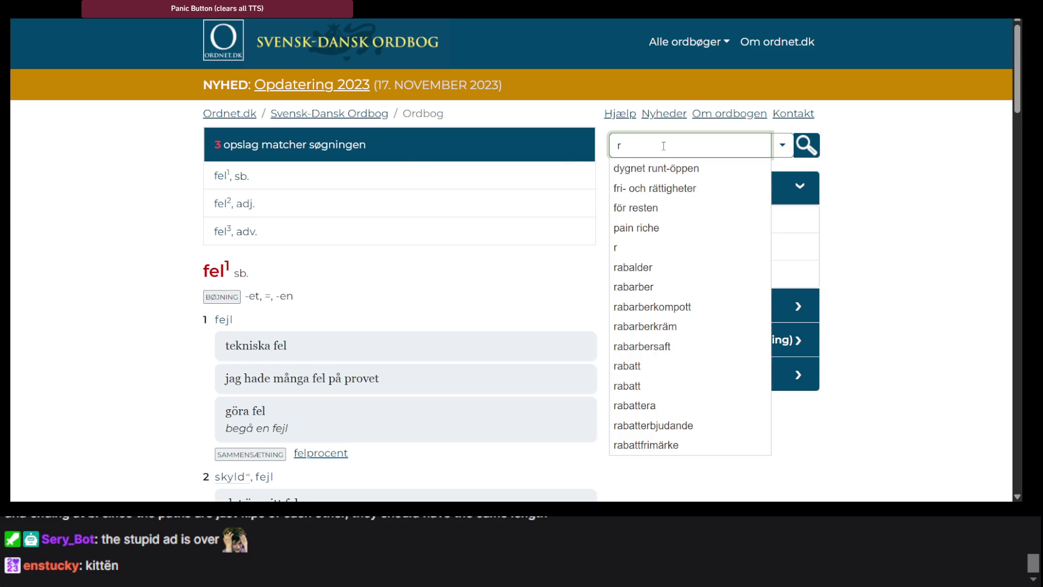
pyautogui.write('ätt')
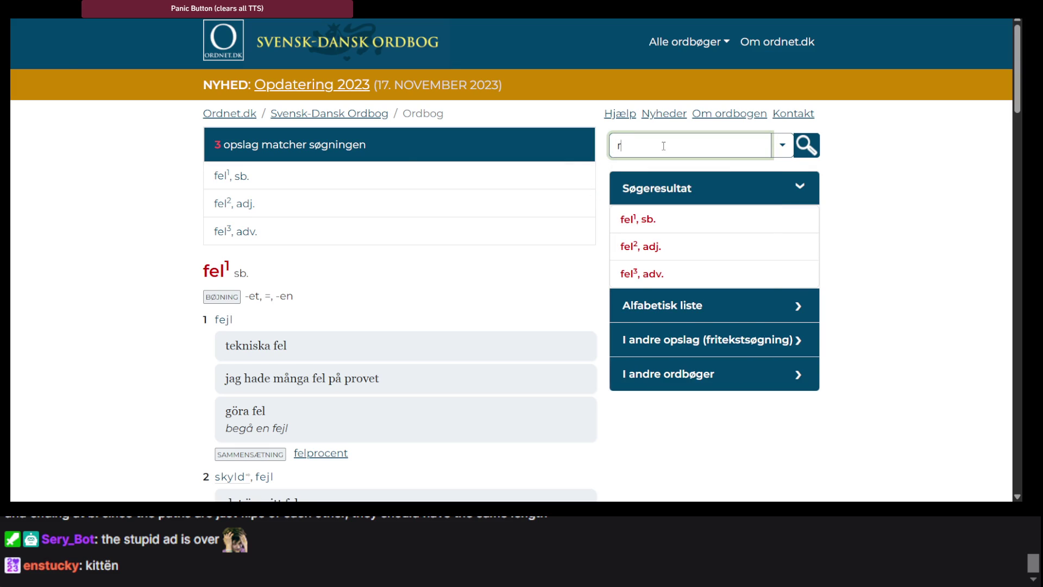
pyautogui.press('Return')
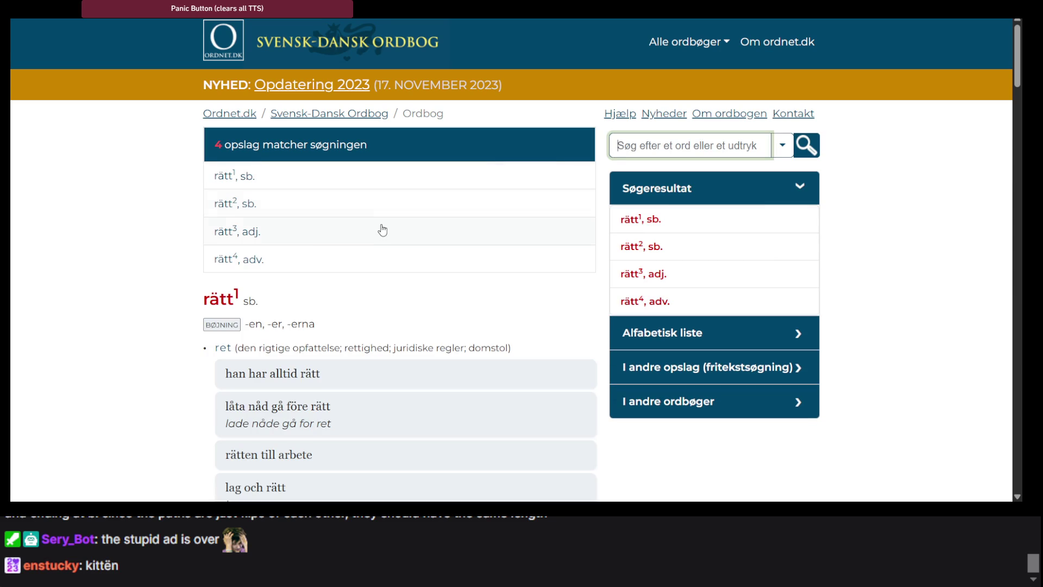
pyautogui.scroll(-15, 383, 223)
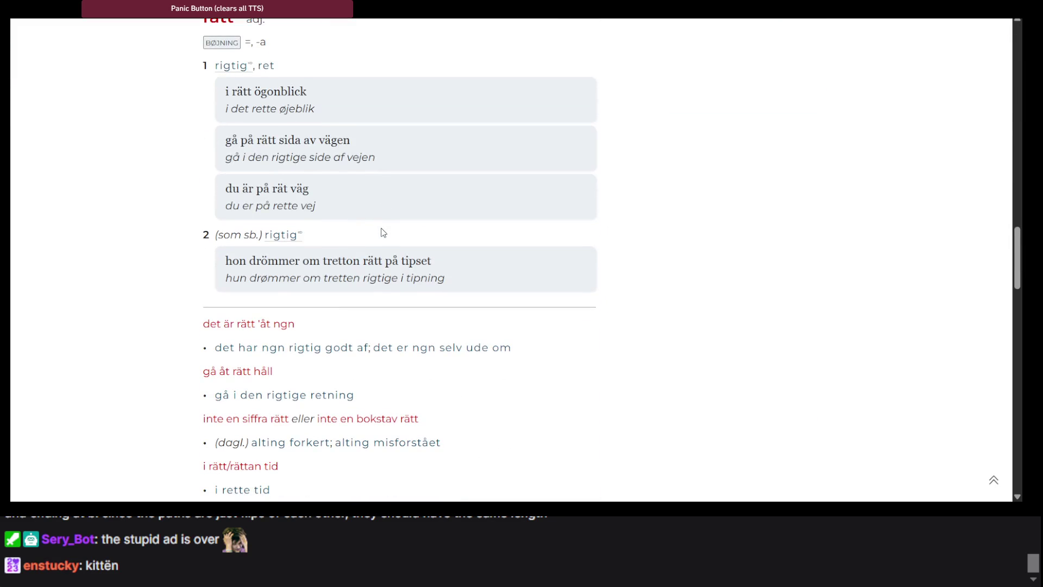
pyautogui.scroll(1, 383, 232)
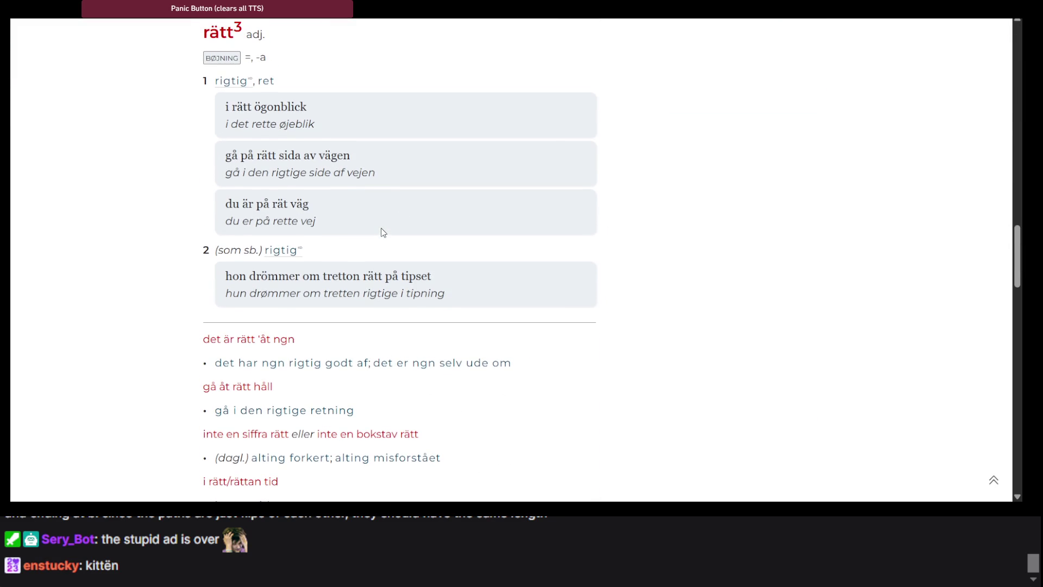
pyautogui.hotkey('ctrl', 'Tab')
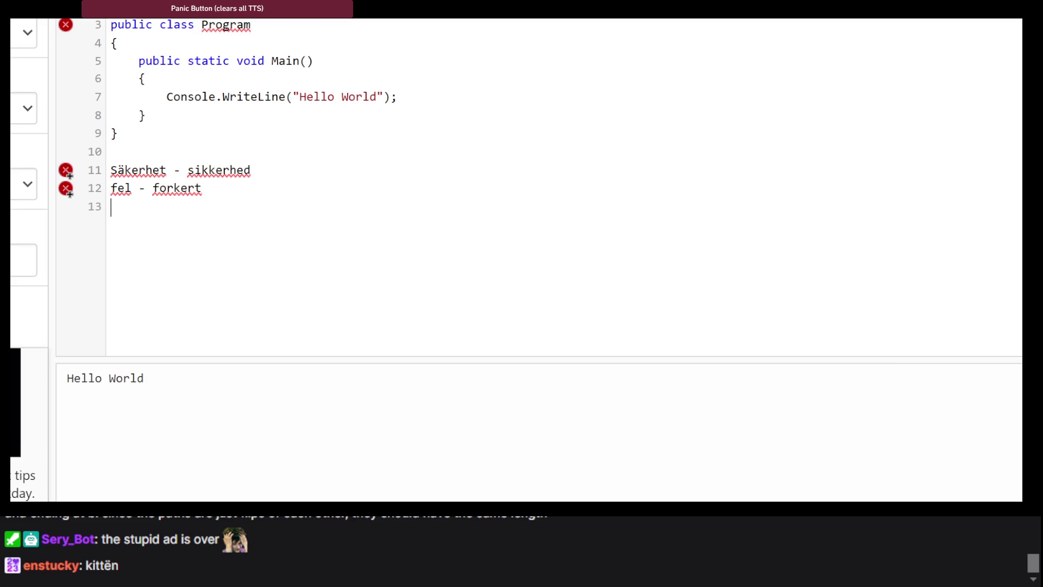
# Step: Open 'Adding & subtracting negative fractions' from the Unit 4 mastery grid and start question 1
pyautogui.click(259, 22)
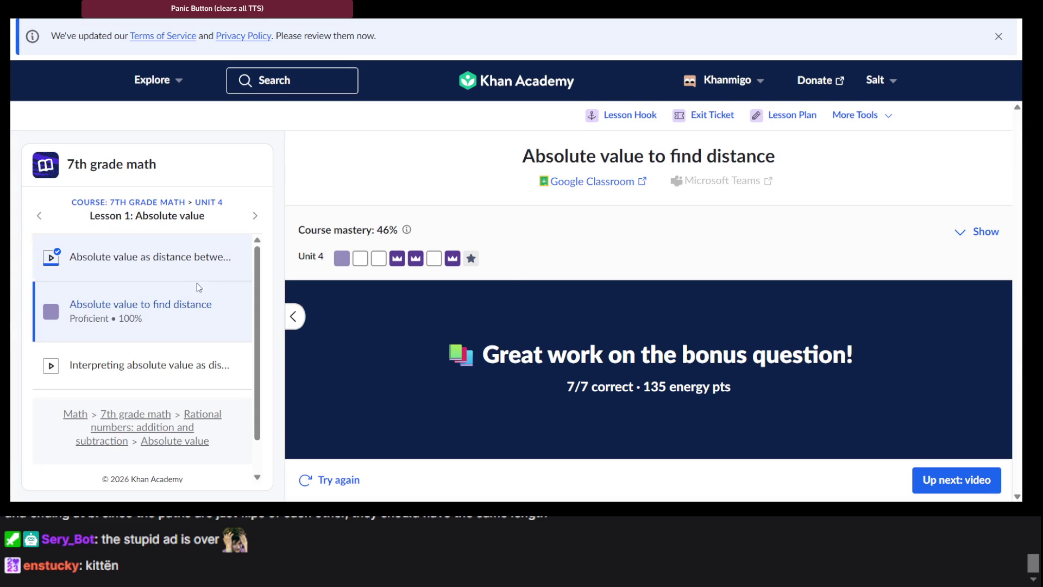
pyautogui.moveTo(363, 264)
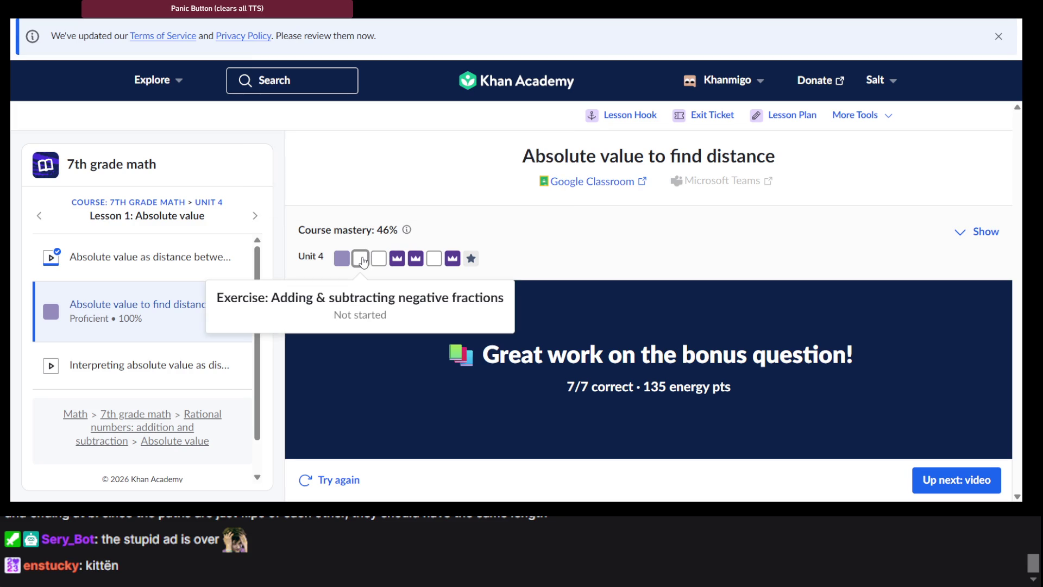
pyautogui.click(363, 261)
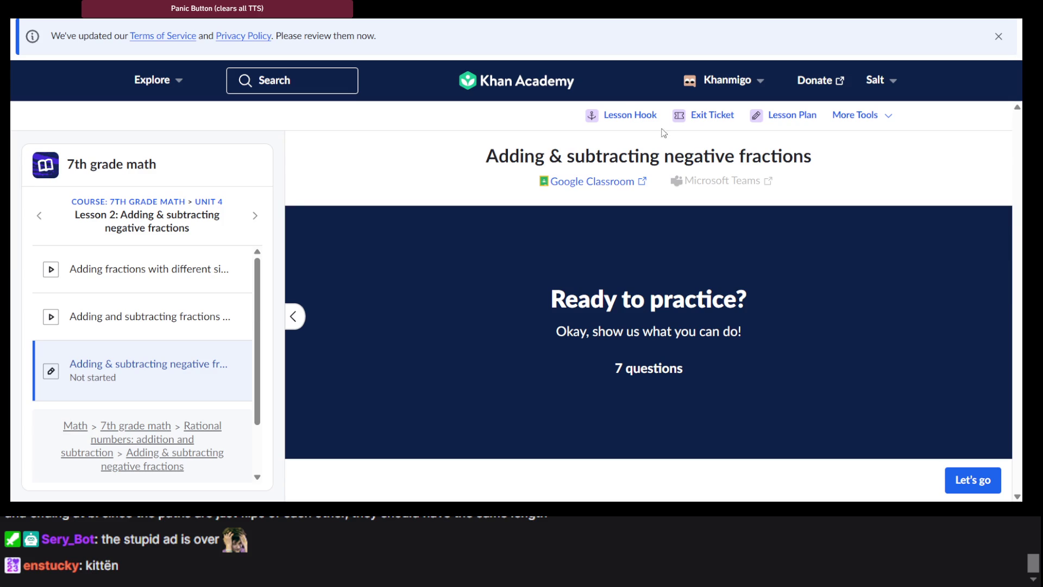
pyautogui.tripleClick(649, 155)
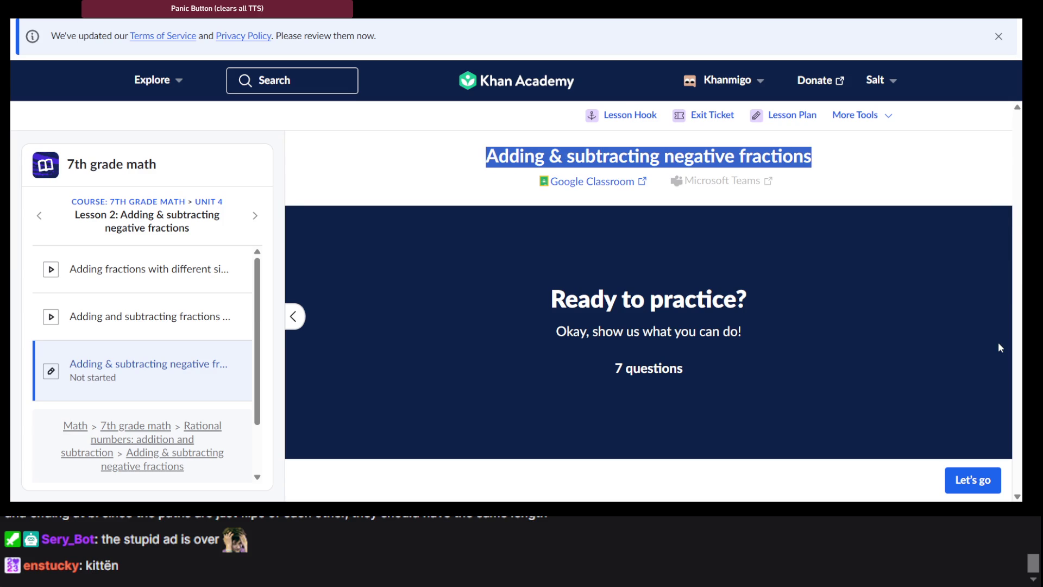
pyautogui.click(984, 480)
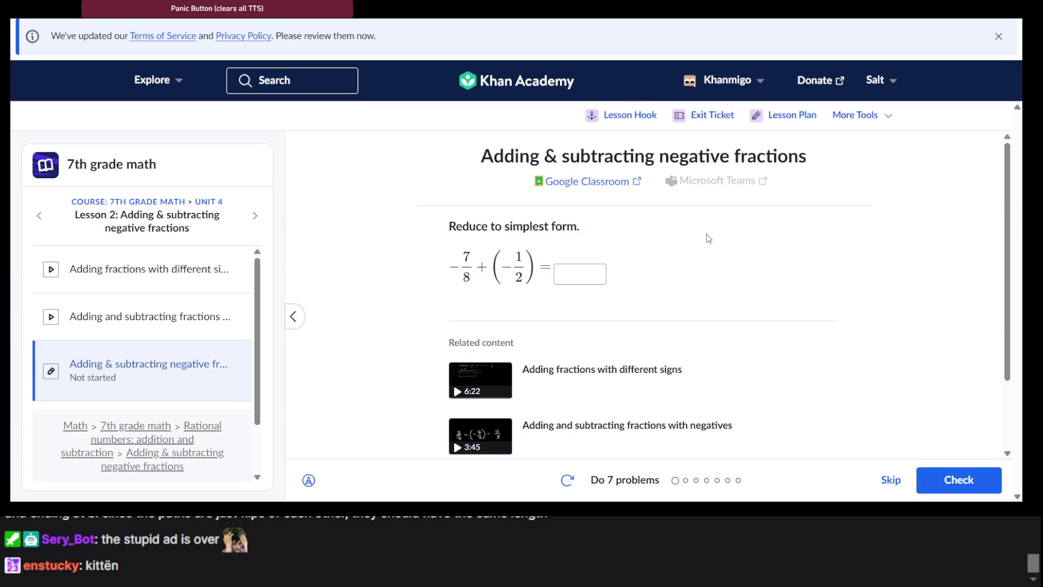
# Step: Answer −7/8 + (−1/2) with −11/8, check it, and advance to question 2
pyautogui.doubleClick(570, 162)
pyautogui.click(570, 163)
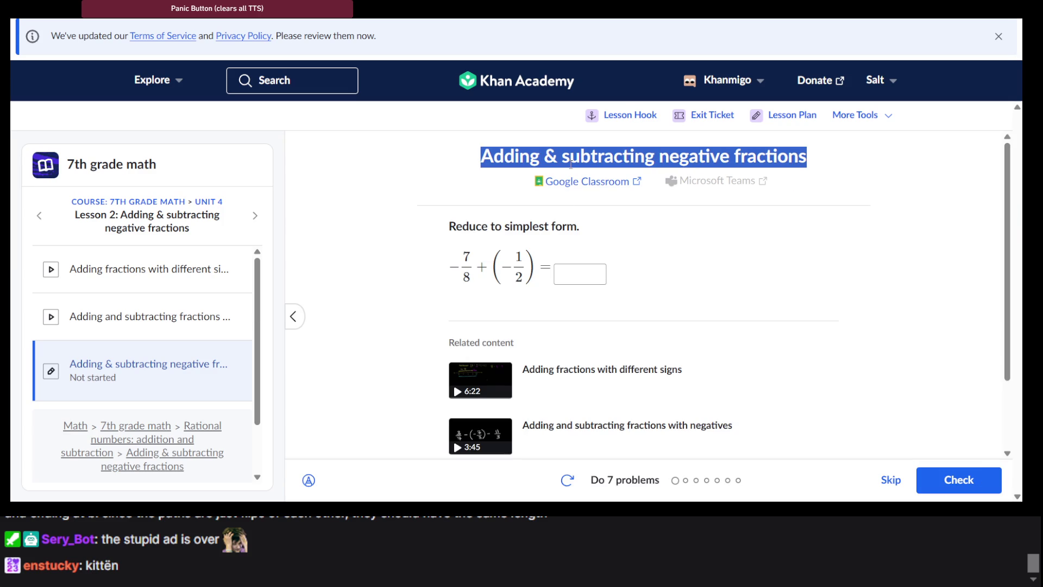
pyautogui.click(576, 267)
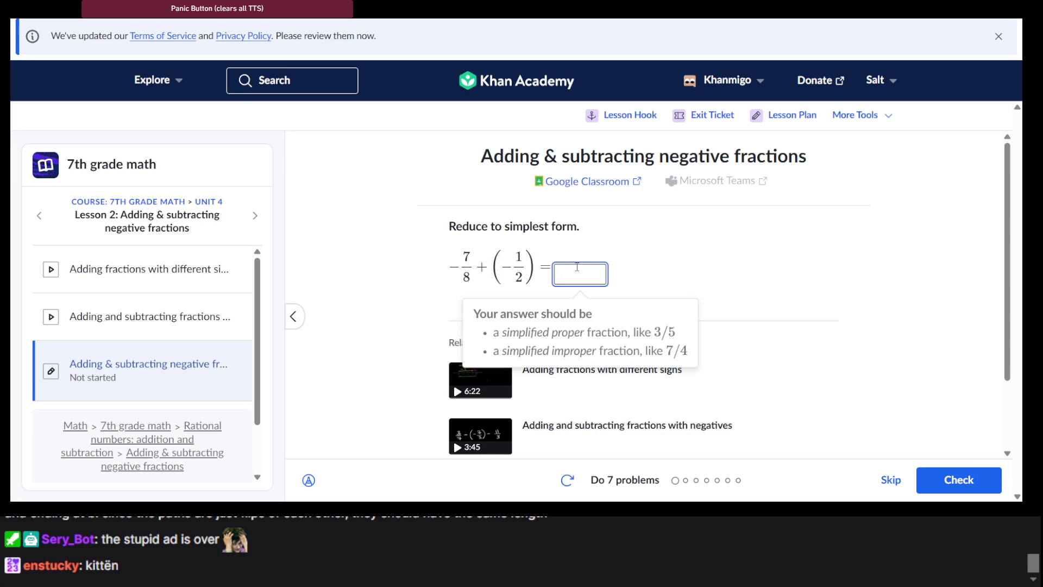
pyautogui.click(671, 253)
pyautogui.scroll(-1, 671, 253)
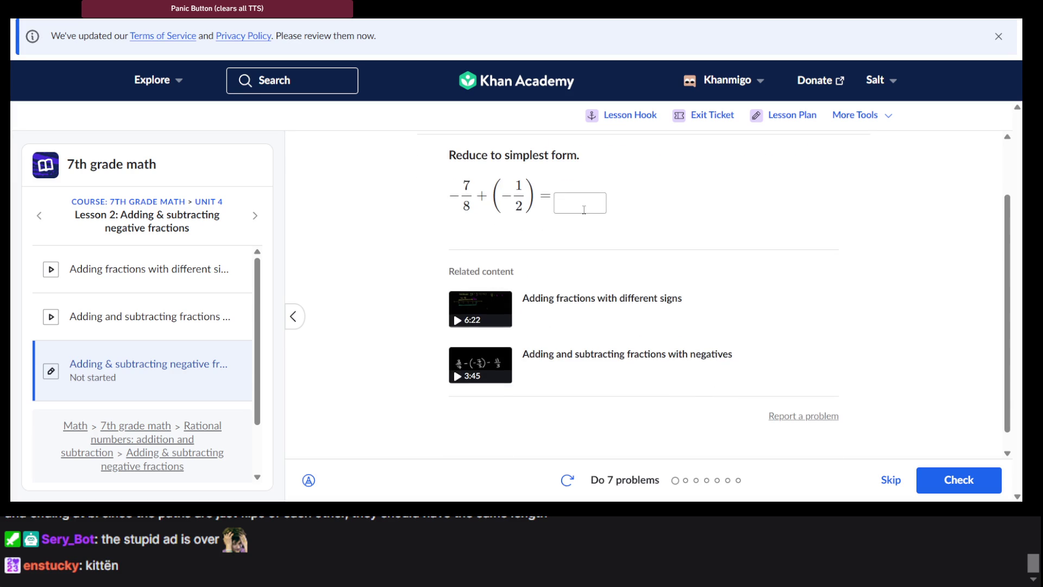
pyautogui.click(584, 210)
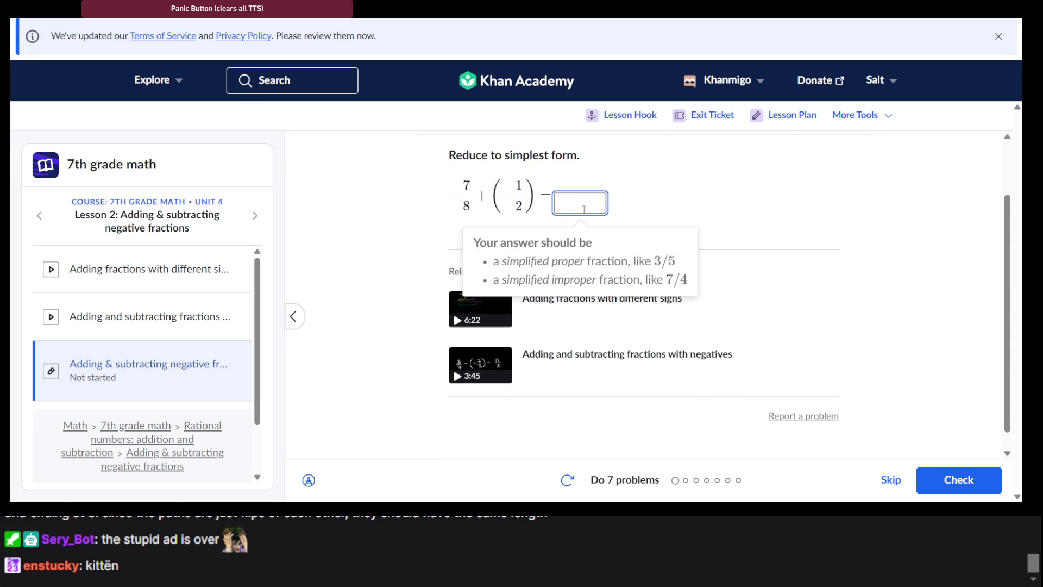
pyautogui.write('-')
pyautogui.write('-')
pyautogui.write('11/8')
pyautogui.press('Return')
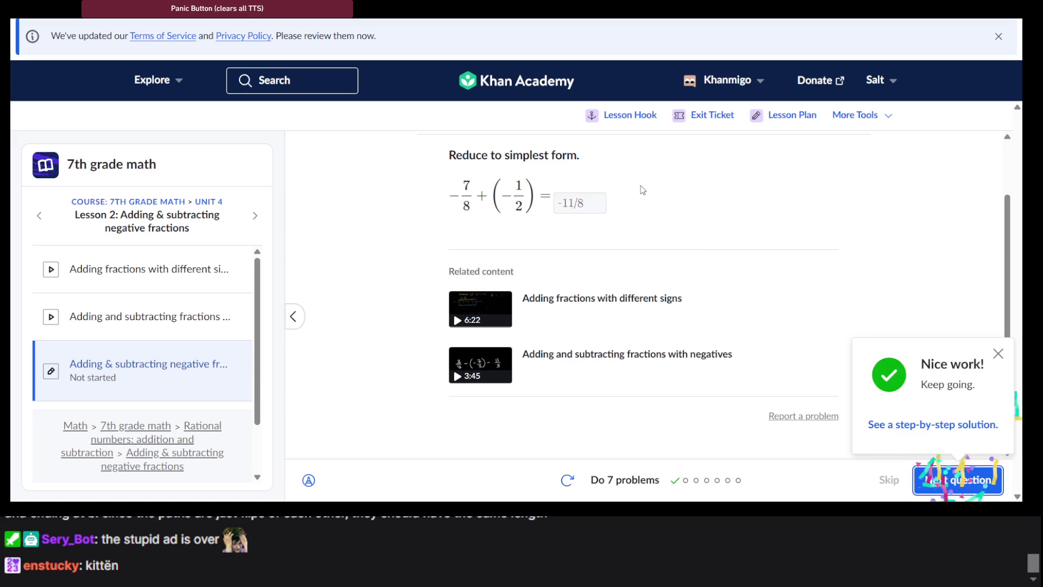
pyautogui.press('Return')
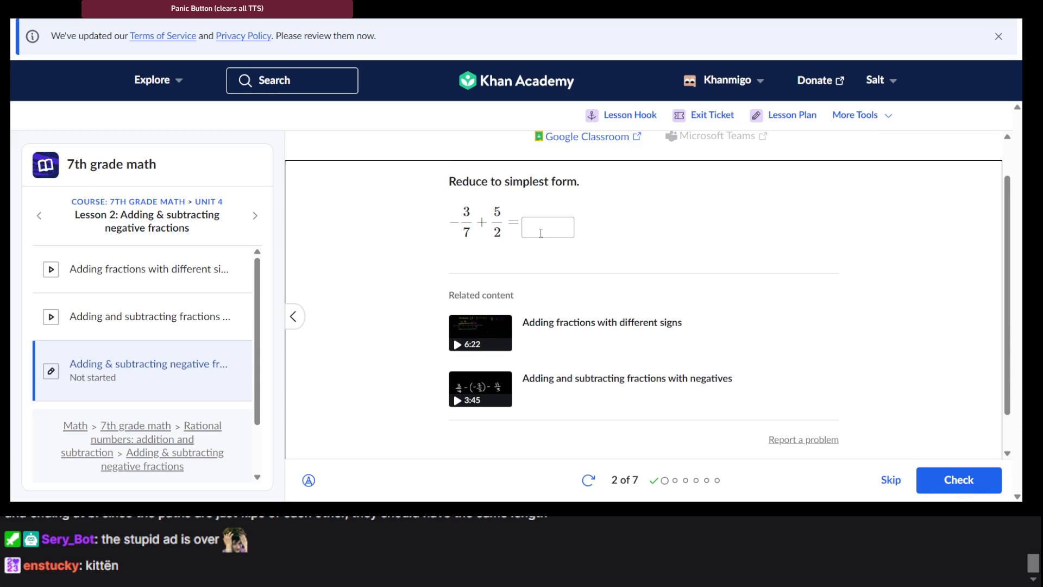
pyautogui.click(541, 233)
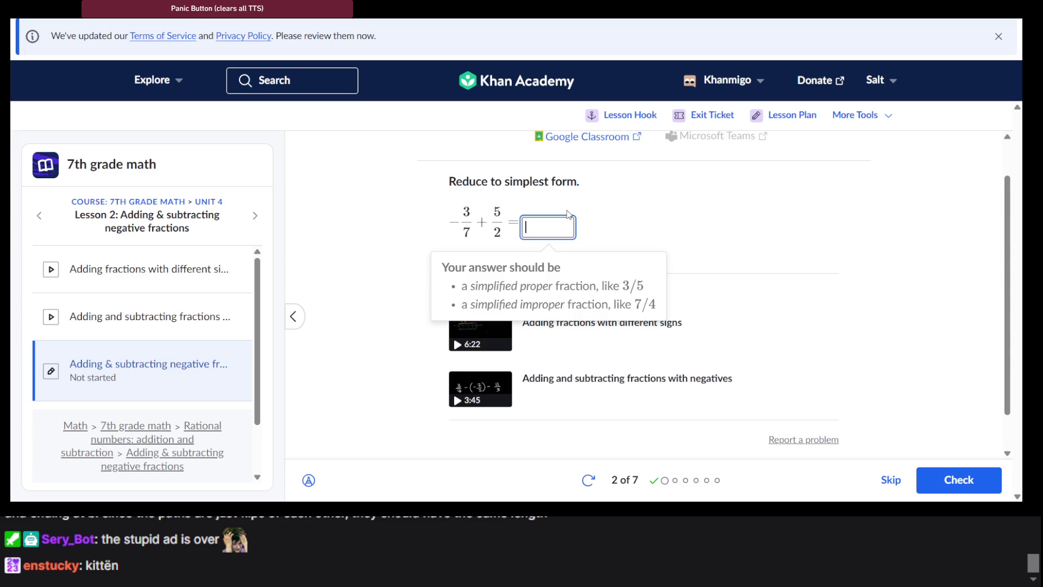
# Step: Dismiss the format hint and enter first attempts 6/14 and 35/14 for −3/7 + 5/2
pyautogui.click(585, 207)
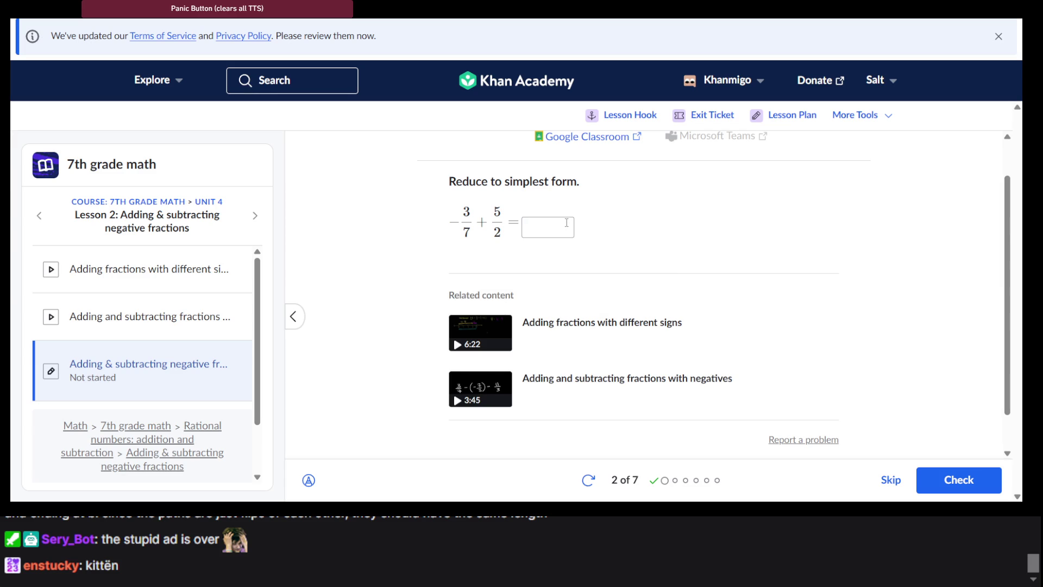
pyautogui.click(566, 223)
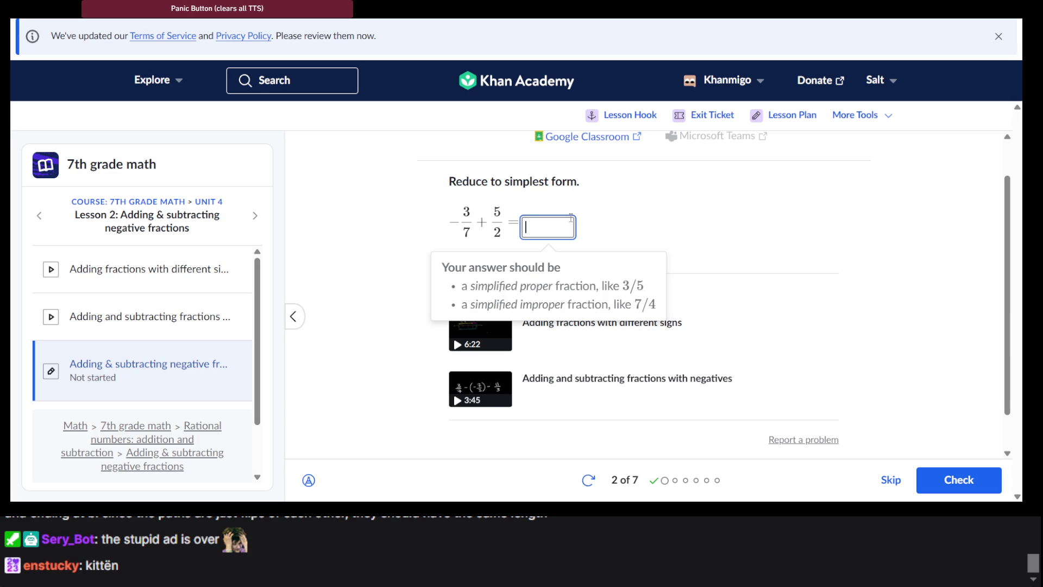
pyautogui.write('6/14')
pyautogui.write('5')
pyautogui.press('BackSpace')
pyautogui.write('35/14')
# Step: Correct the answer entry to 29/14 and check it
pyautogui.click(555, 227)
pyautogui.hotkey('shift', 'Home')
pyautogui.click(561, 229)
pyautogui.press('BackSpace')
pyautogui.press('BackSpace')
pyautogui.write('29/1')
pyautogui.write('4')
pyautogui.press('Home')
pyautogui.press('Delete')
pyautogui.press('Delete')
pyautogui.press('Delete')
pyautogui.press('Return')
pyautogui.press('Return')
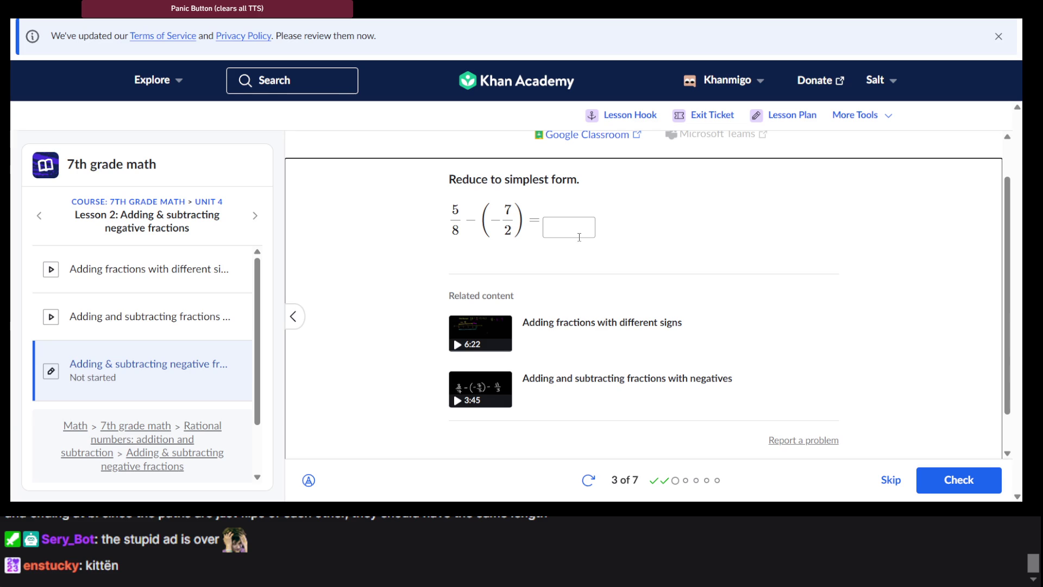
# Step: Answer question 3, 5/8 − (−7/2), with 4 1/8 and check it
pyautogui.click(581, 230)
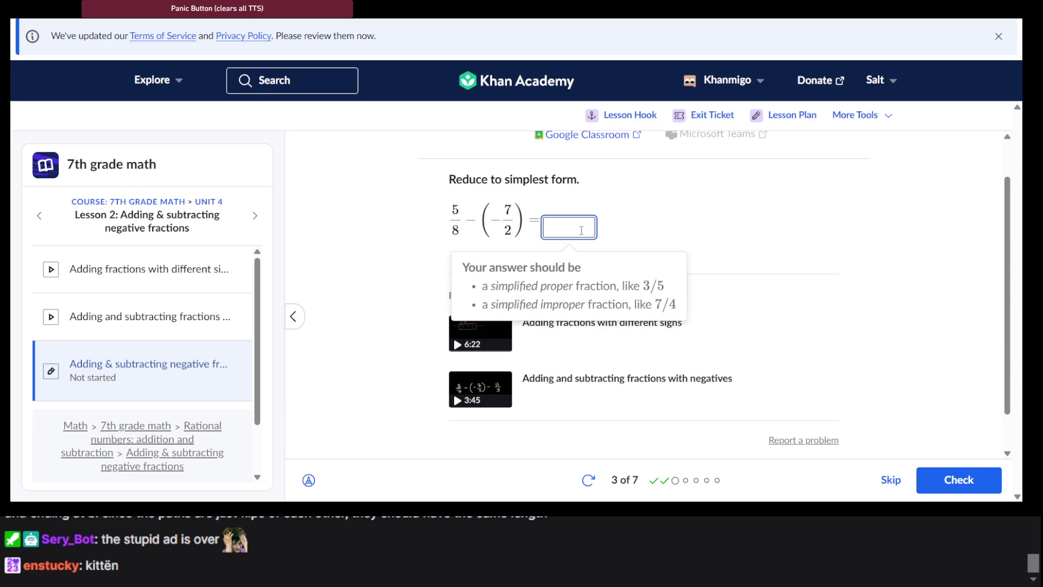
pyautogui.write('4 1/')
pyautogui.write('8')
pyautogui.press('Return')
pyautogui.press('Return')
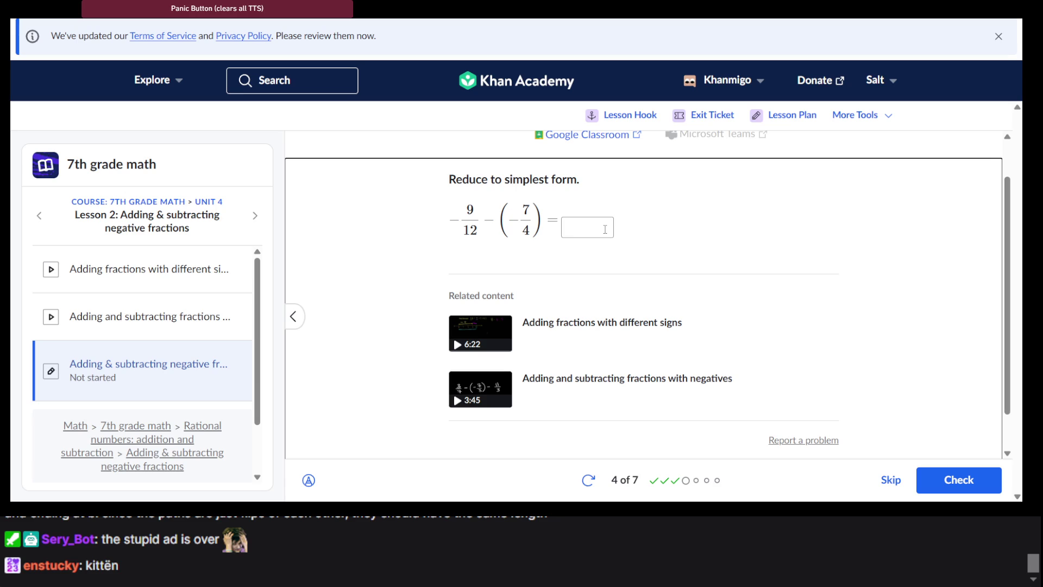
# Step: Answer question 4 with 1, check it, and advance to question 5
pyautogui.click(604, 229)
pyautogui.write('1')
pyautogui.press('Return')
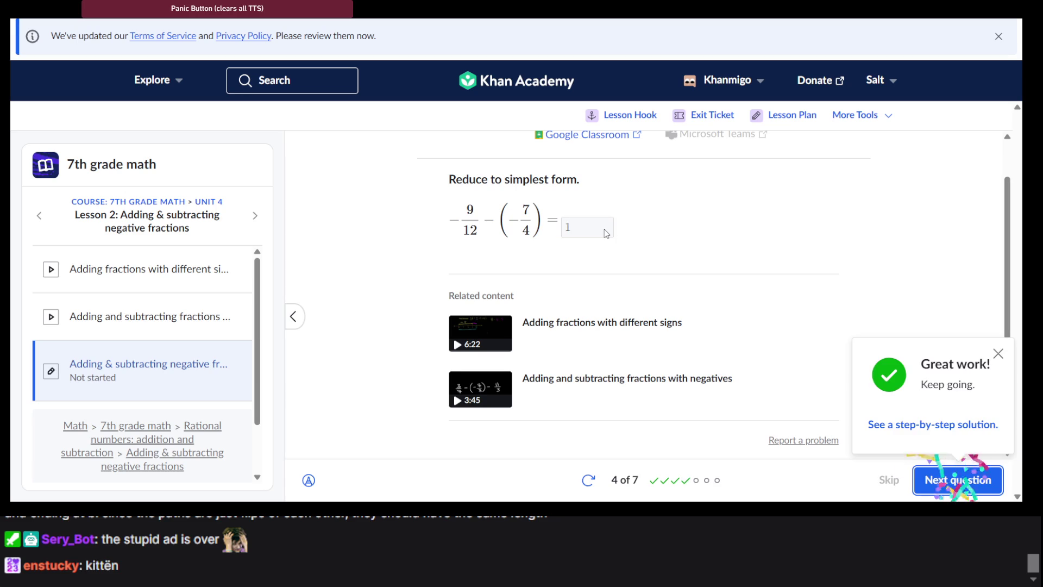
pyautogui.press('Return')
pyautogui.click(617, 198)
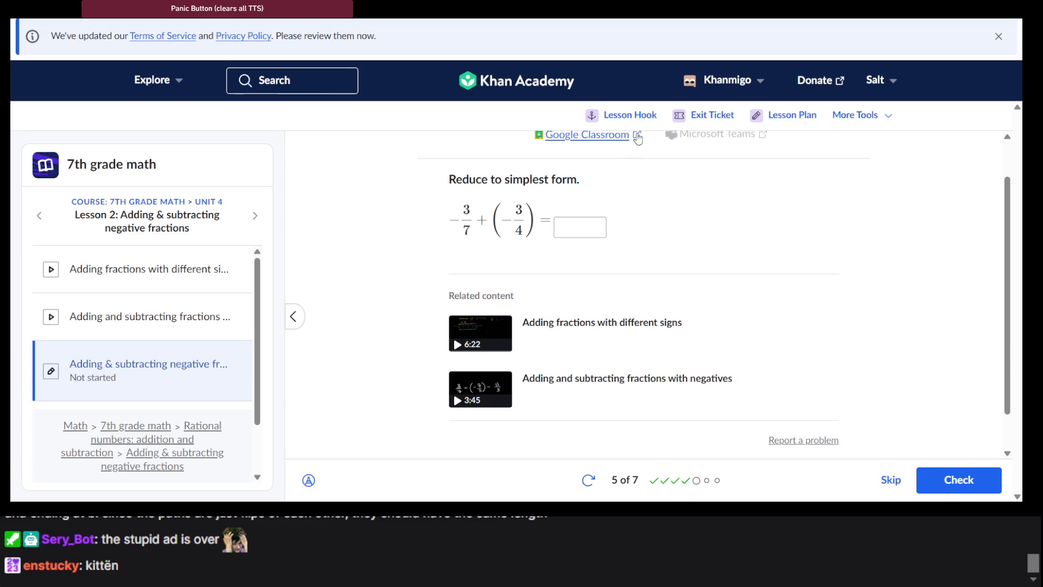
# Step: Answer question 5, −3/7 + (−3/4), with −1 5/28 and go to question 6
pyautogui.click(576, 228)
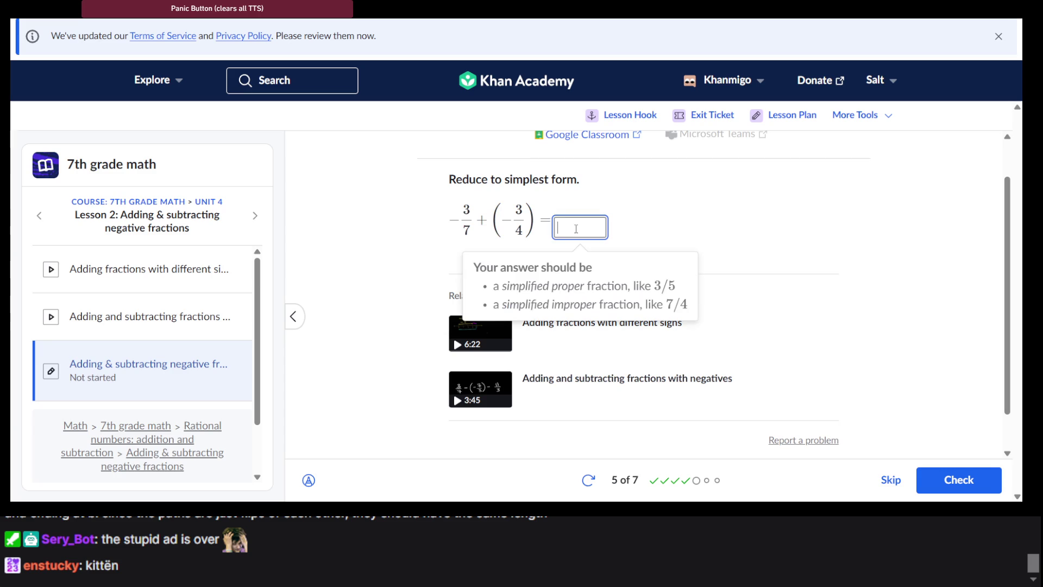
pyautogui.write('-1 5/28')
pyautogui.press('Return')
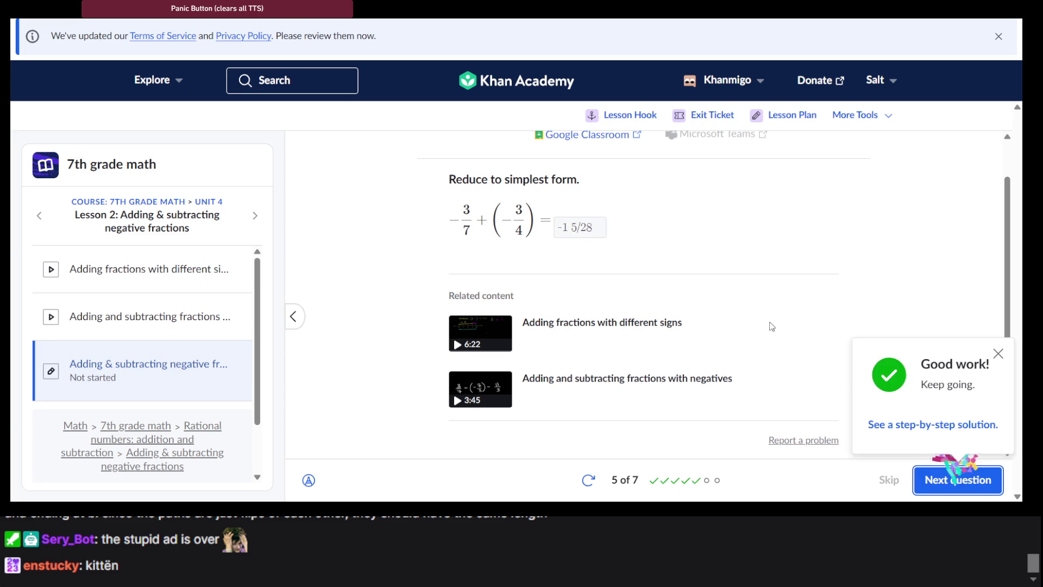
pyautogui.click(943, 473)
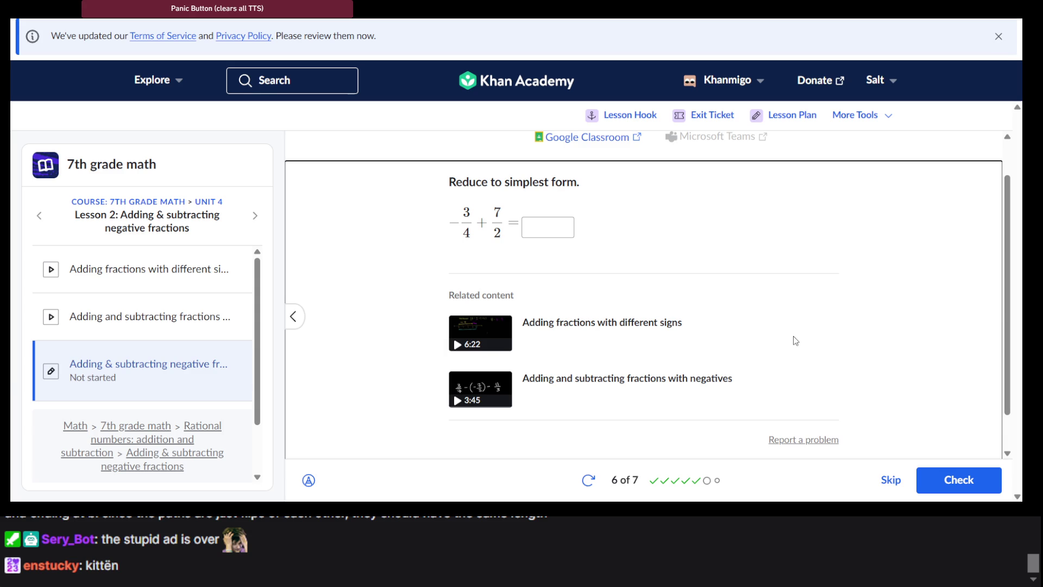
# Step: Answer question 6 with 2 3/4 and go to question 7
pyautogui.click(550, 227)
pyautogui.write('2 3/4')
pyautogui.press('Return')
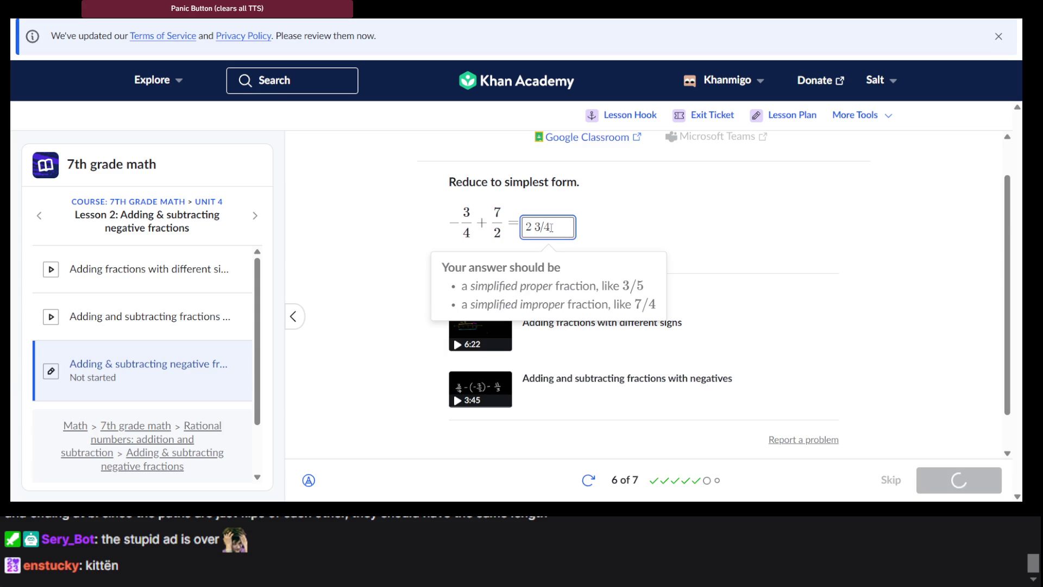
pyautogui.click(948, 482)
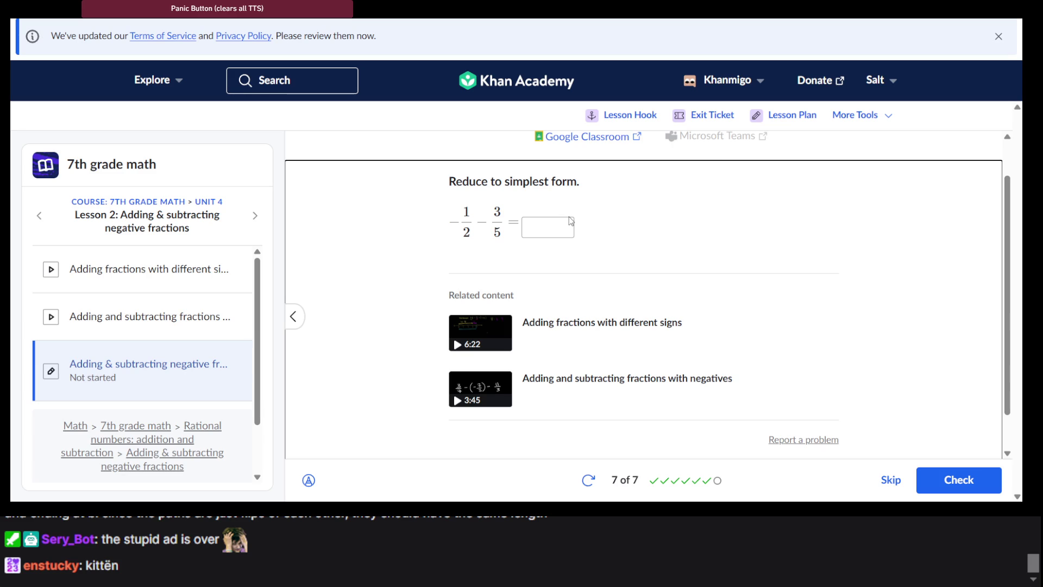
# Step: Answer question 7 with −1.1, check it, and show the practice summary
pyautogui.click(551, 220)
pyautogui.write('-')
pyautogui.press('Tab')
pyautogui.click(551, 221)
pyautogui.write('1,1')
pyautogui.press('BackSpace')
pyautogui.press('BackSpace')
pyautogui.write('.1')
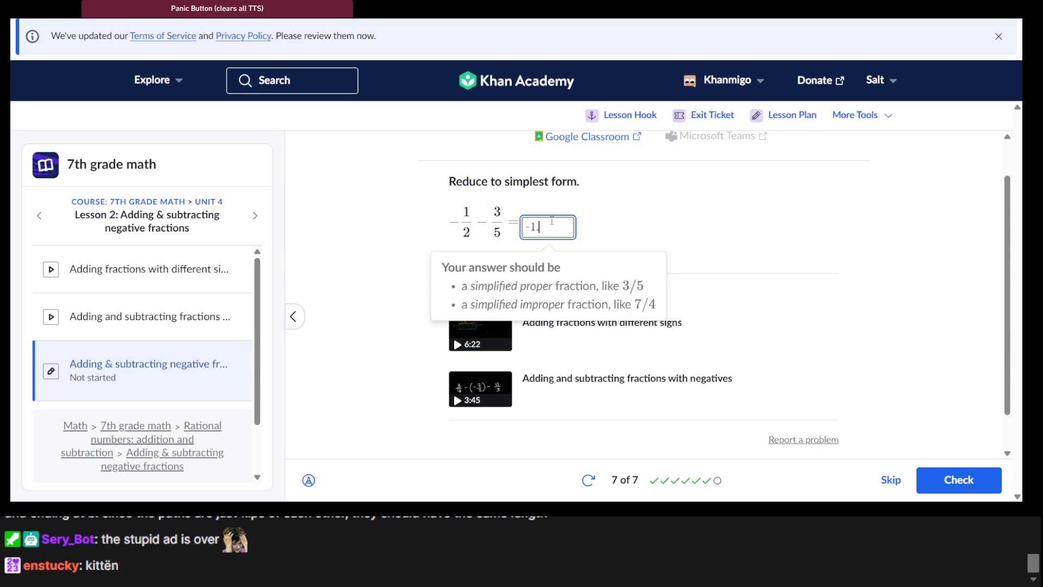
pyautogui.press('Return')
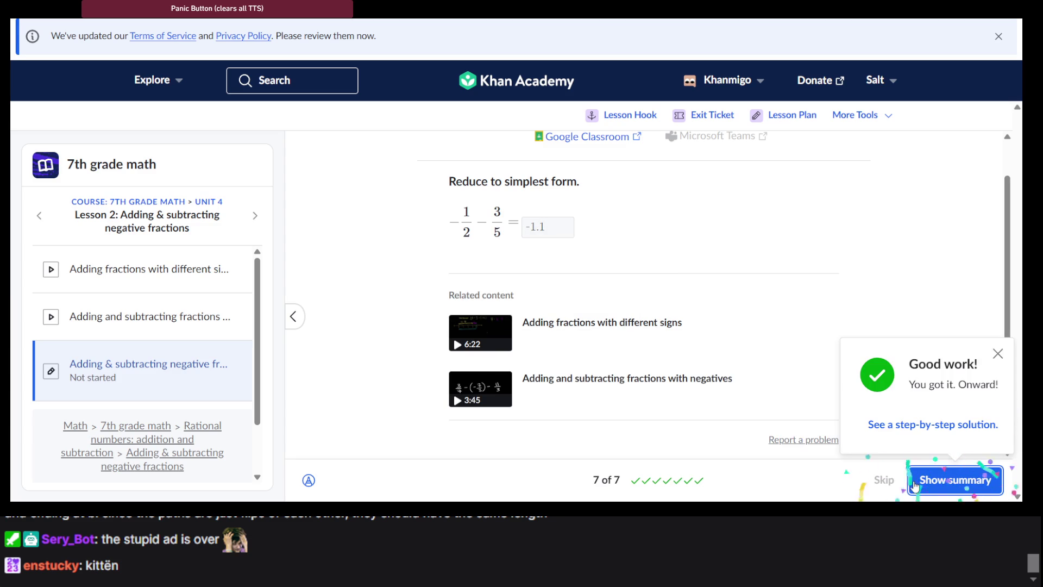
pyautogui.click(950, 481)
# Step: Go on to Lesson 3, then open the 7th grade math course overview
pyautogui.click(950, 480)
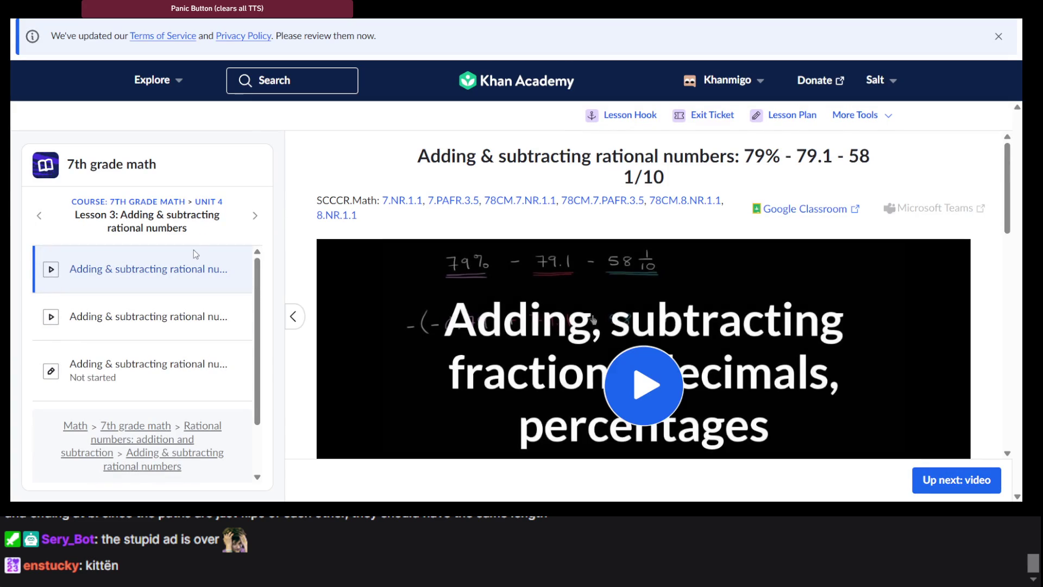
pyautogui.click(131, 203)
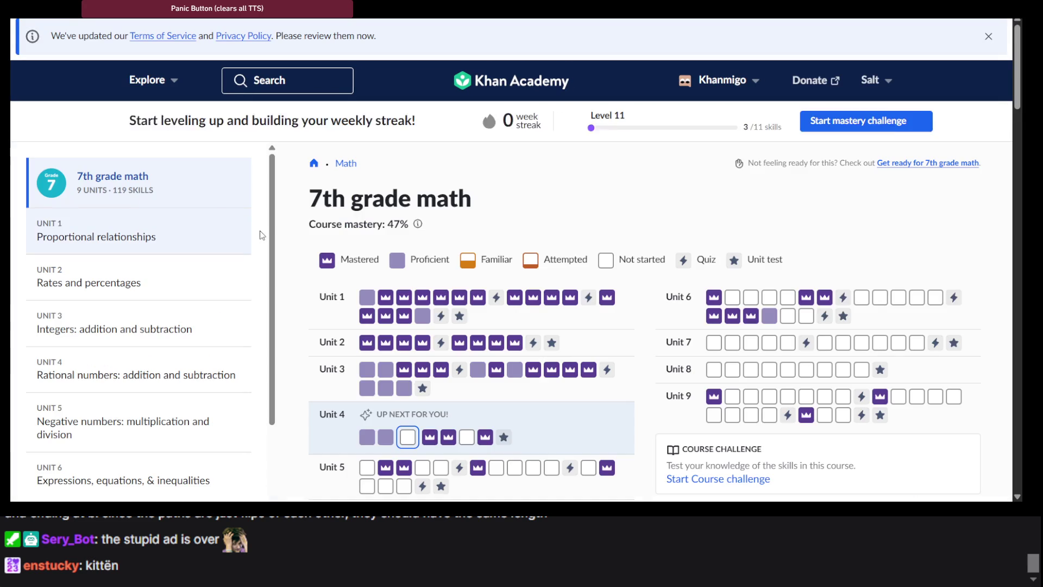